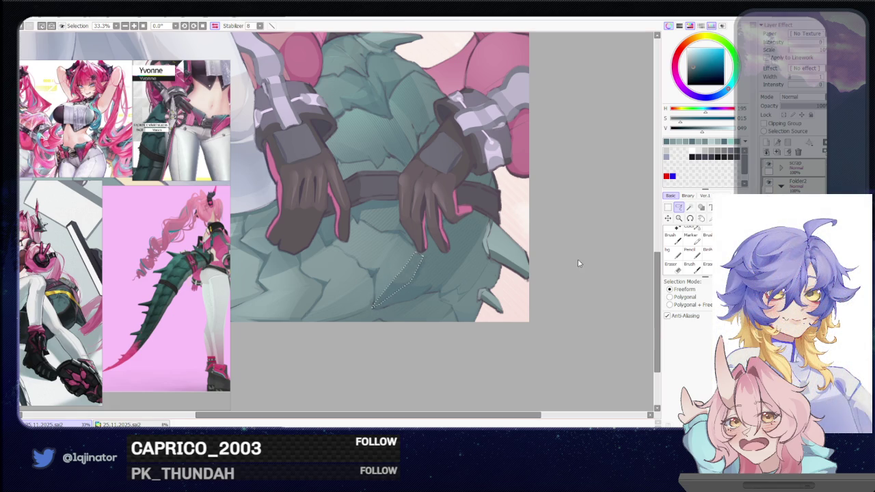
Step: Lasso a scale edge below the gloves and switch to the brush to shade it
key("b")
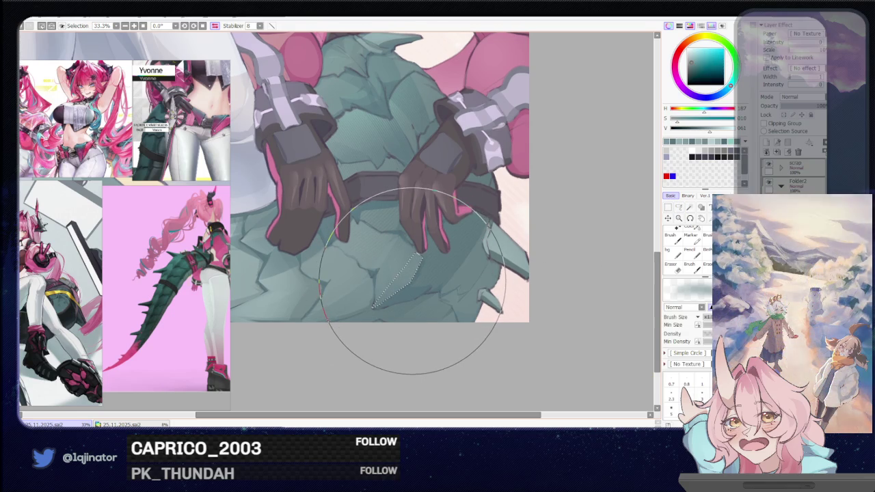
key("l")
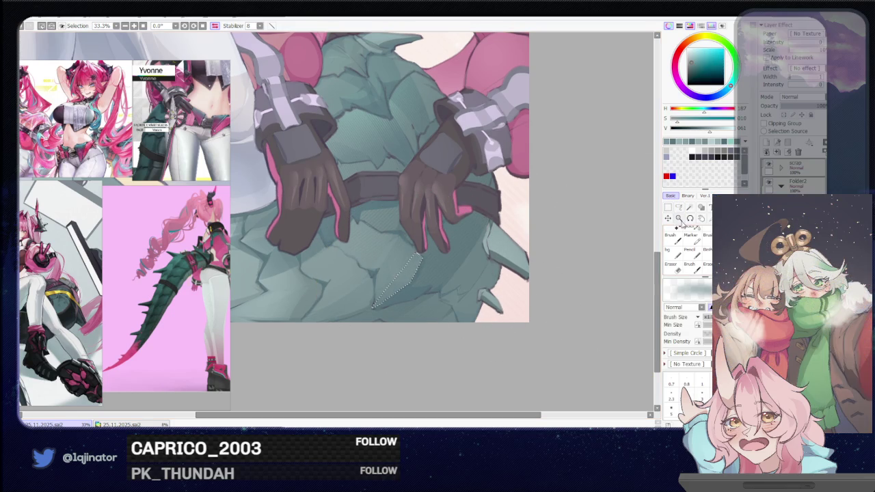
left_click_drag(422, 329, 500, 242)
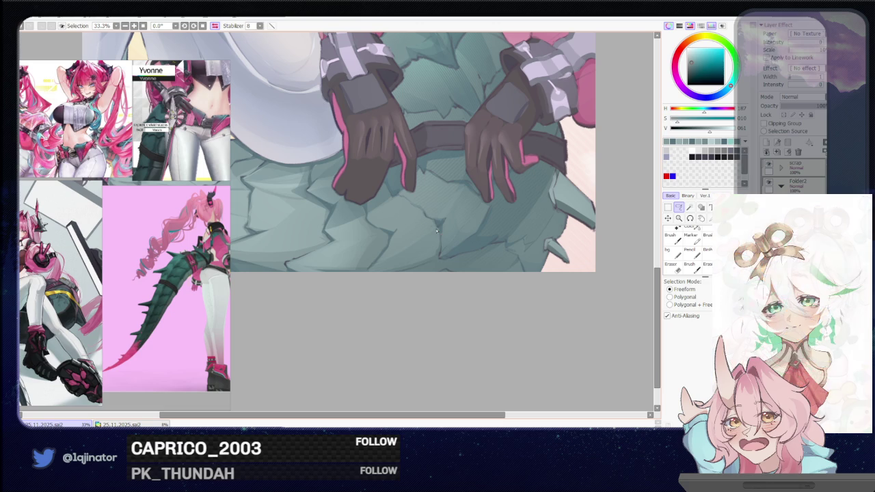
mouse_move(374, 267)
left_mouse_down()
mouse_move(424, 265)
mouse_move(438, 241)
left_mouse_up()
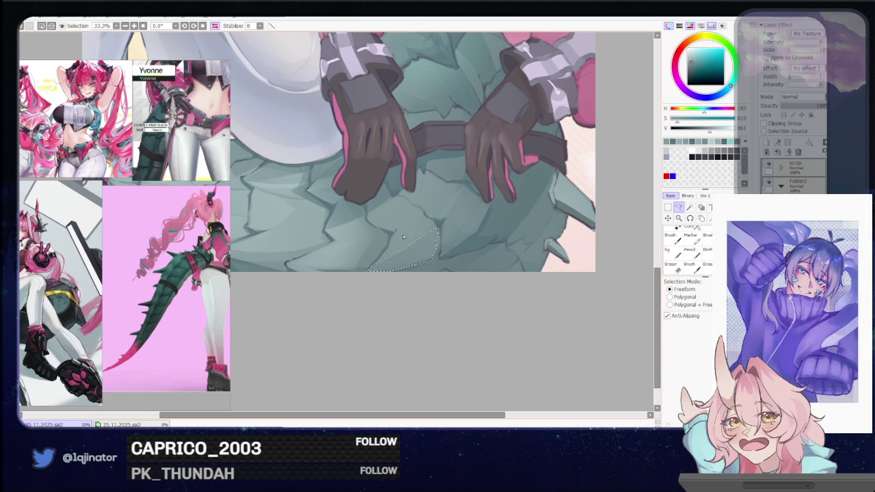
key("b")
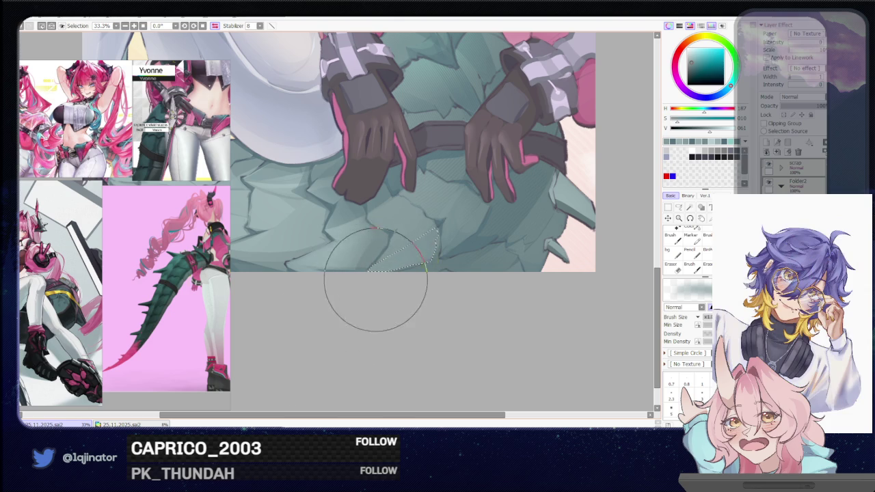
Step: Select the triangular scale under the left glove and shade it with a lighter colour picked from the canvas
key("l")
left_click_drag(427, 243, 476, 283)
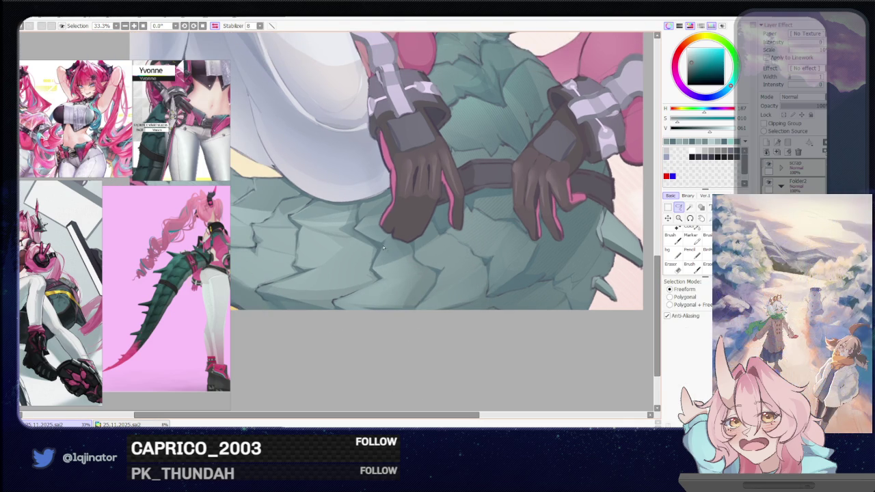
left_click_drag(409, 258, 414, 253)
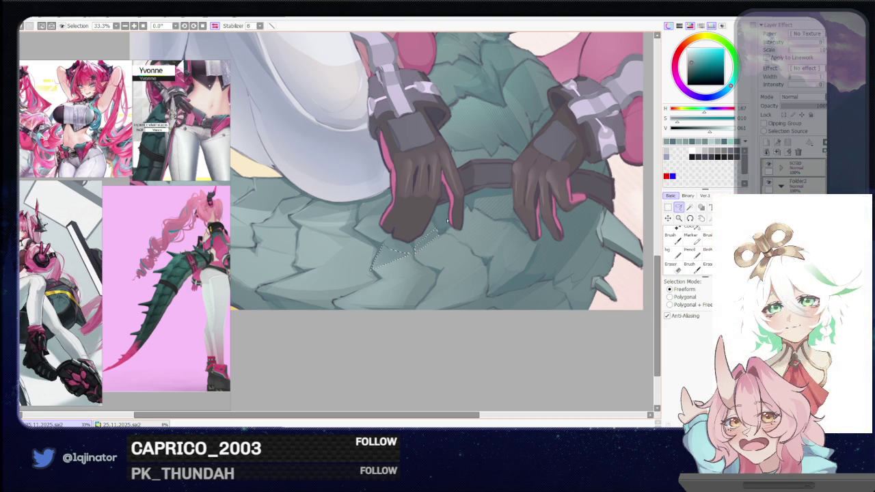
key("b")
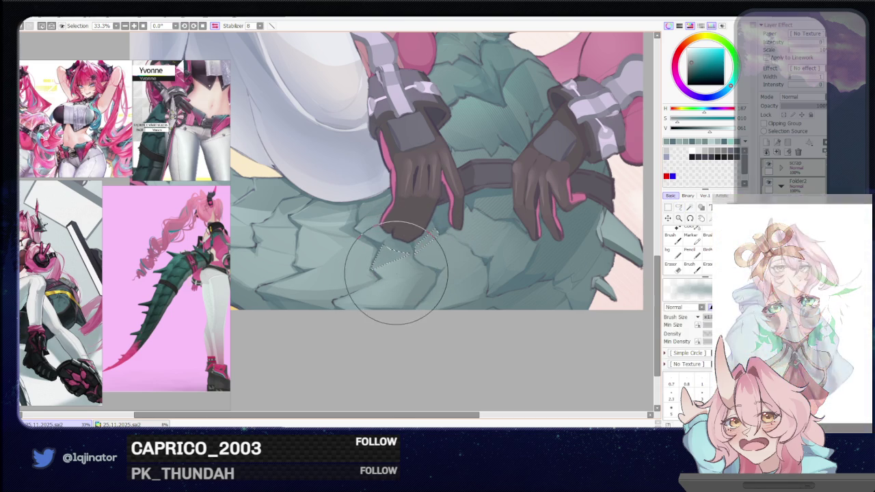
left_click(390, 267, "alt")
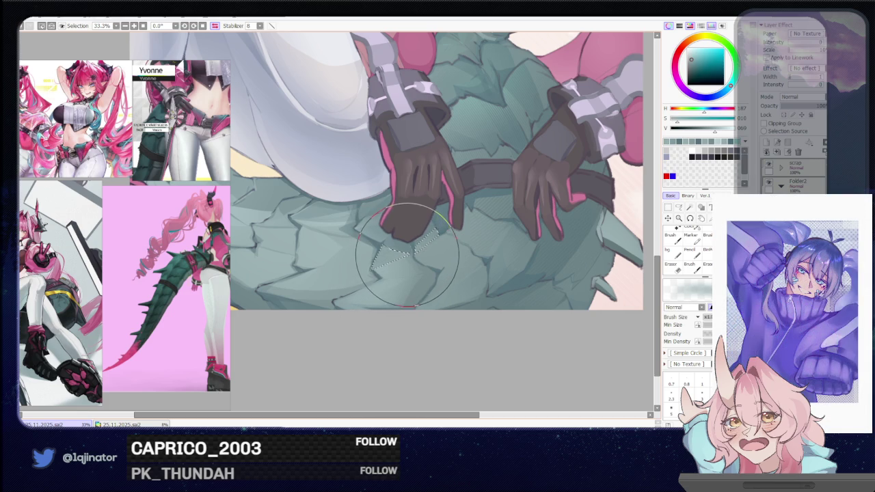
scroll(606, 211, "down", 1)
scroll(606, 211, "down", 3)
left_click(679, 208)
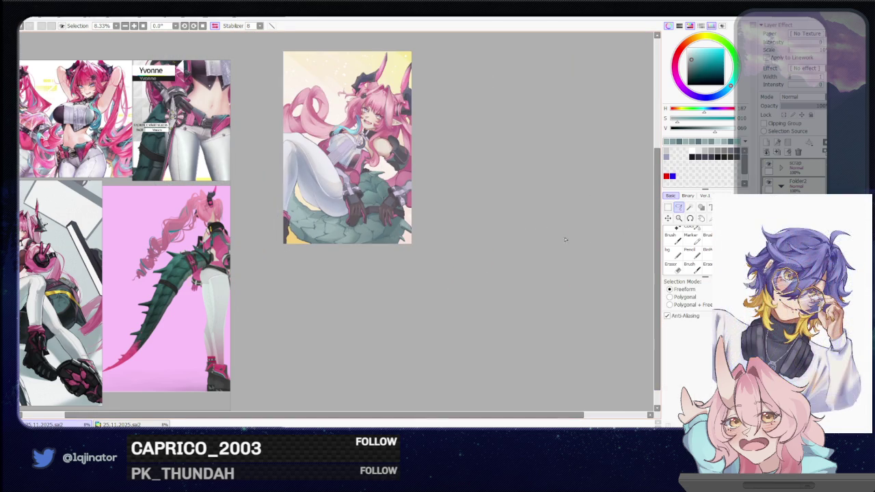
Step: Tilt the canvas and lasso a scale edge on the lower-left tail for shading
scroll(382, 243, "up", 2)
scroll(382, 243, "up", 2)
left_click_drag(290, 316, 322, 296)
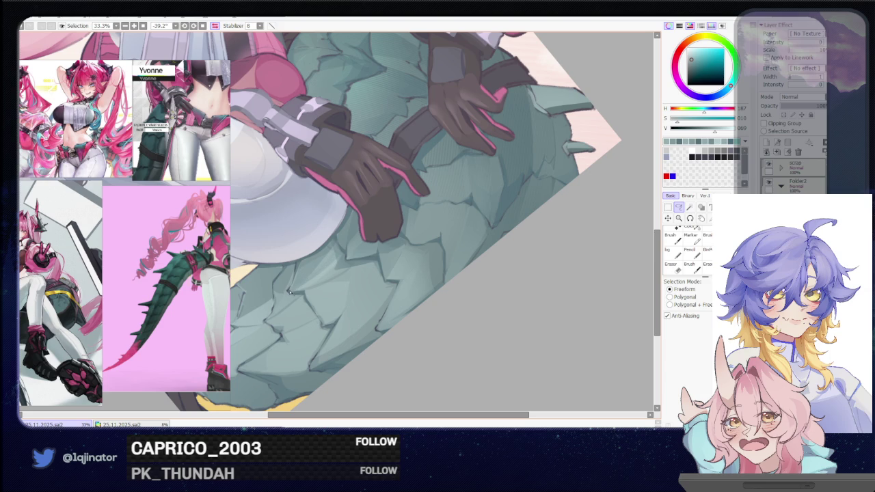
left_click_drag(295, 285, 336, 258)
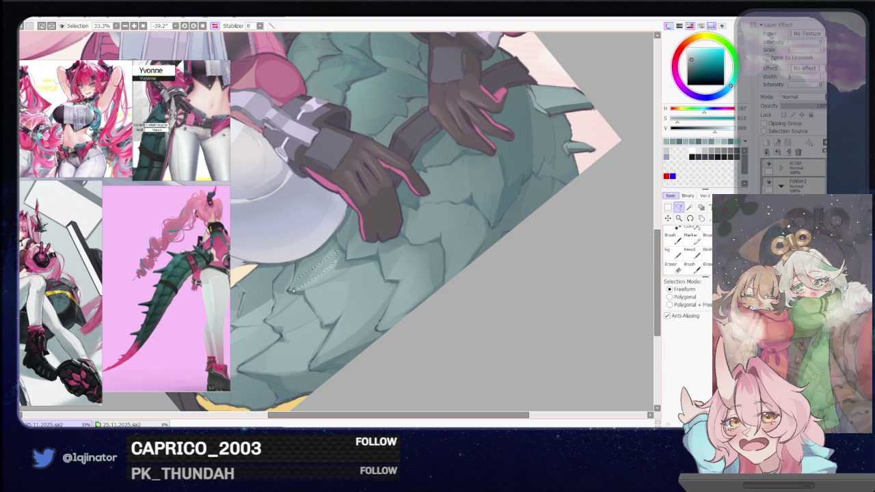
left_click_drag(294, 290, 342, 276)
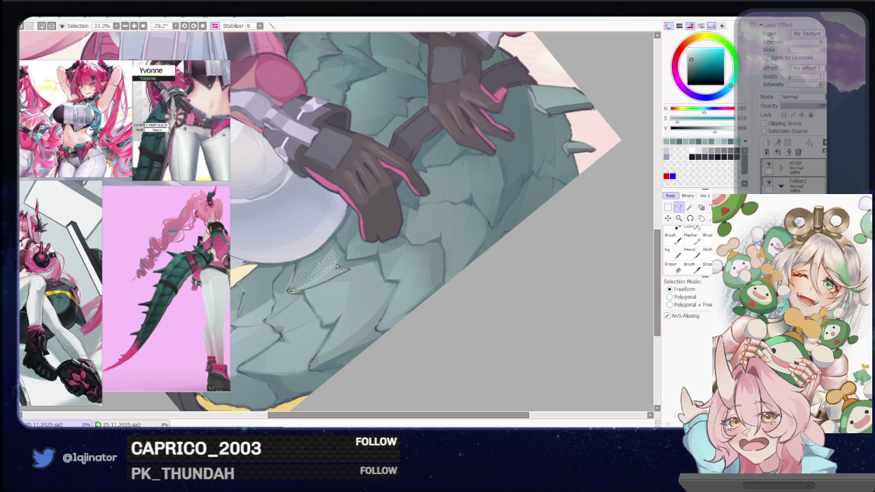
key("b")
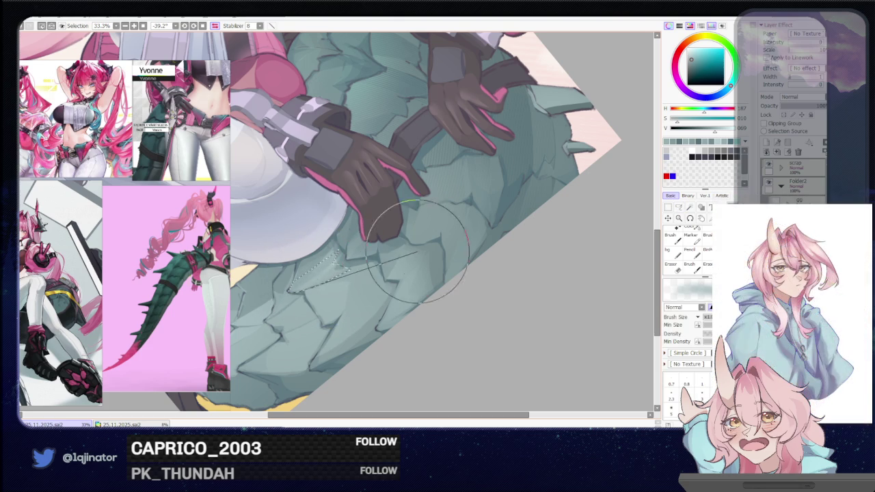
Step: Paint shading over another selected scale on the lower-left tail
scroll(530, 230, "down", 2)
key("l")
scroll(283, 310, "up", 2)
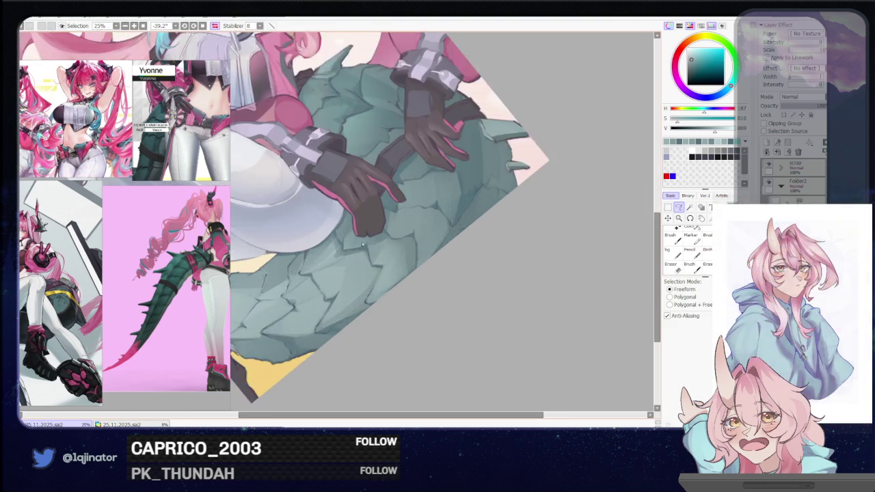
scroll(282, 309, "left", 2)
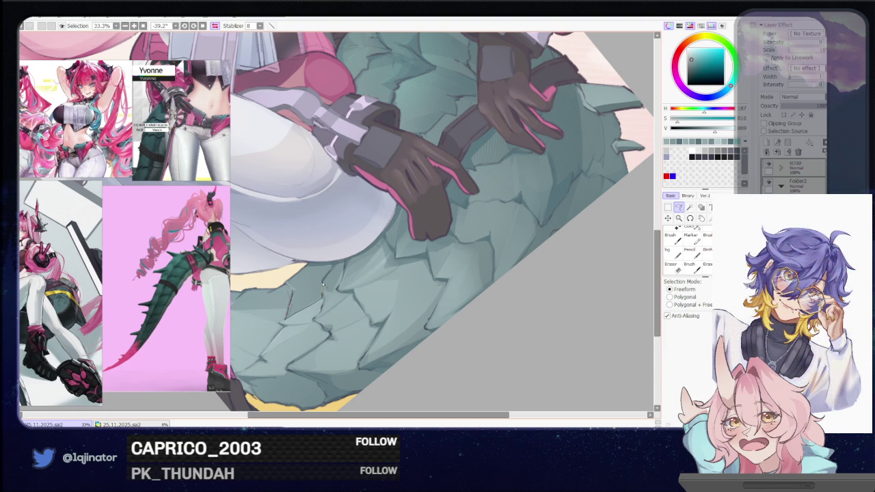
key("b")
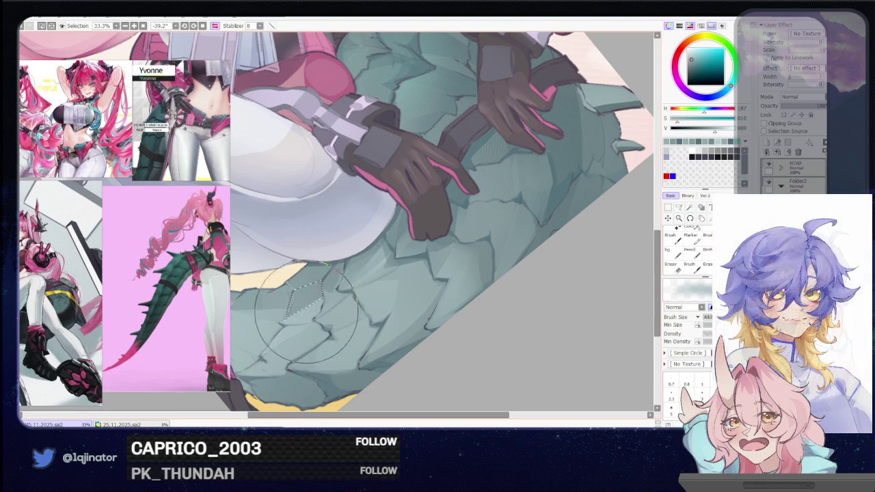
mouse_move(303, 322)
left_mouse_down()
mouse_move(286, 359)
mouse_move(293, 368)
left_mouse_up()
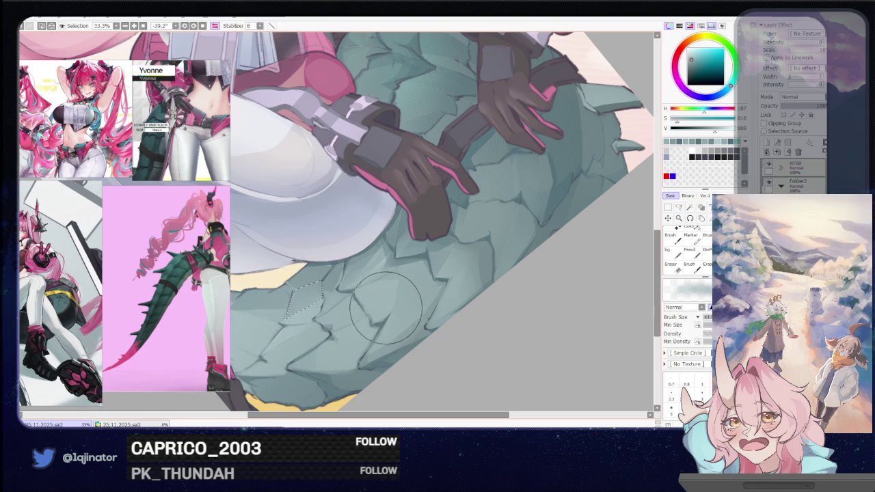
key("minus")
key("minus")
key("minus")
left_click(680, 207)
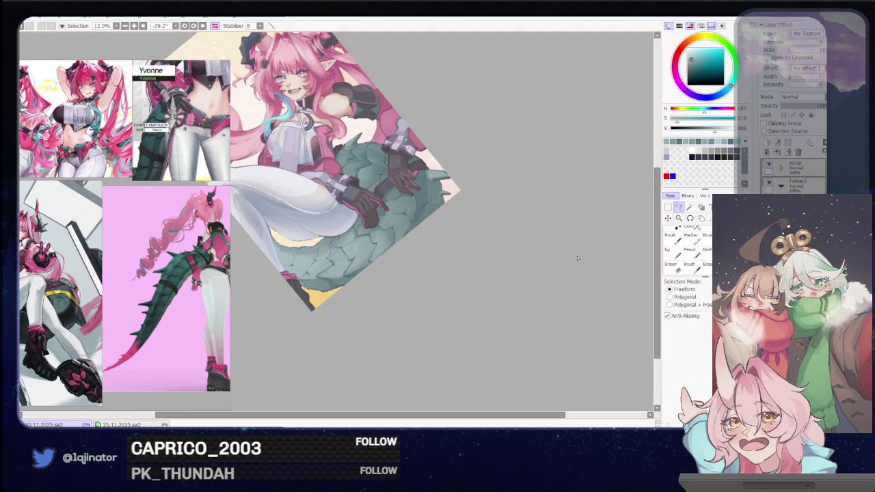
Step: Rotate the view upright, zoom onto the tail, and shade a strip of scales along its lower edge
left_click_drag(478, 273, 409, 329)
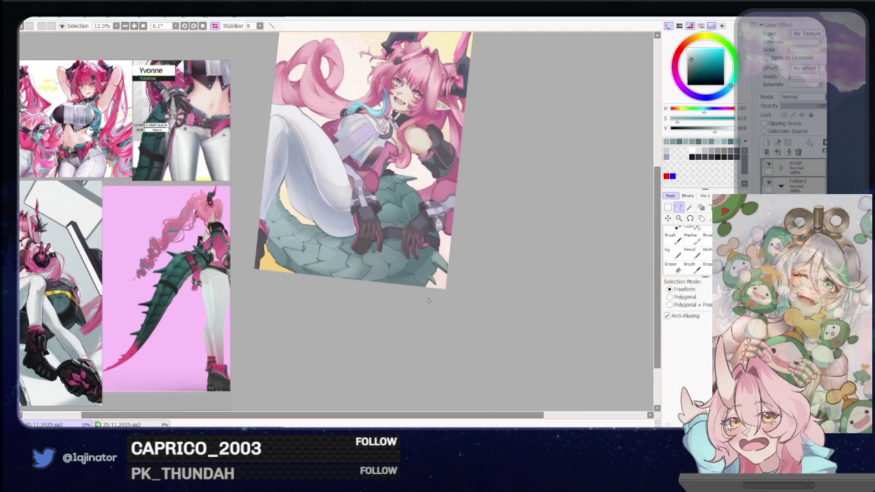
key("minus")
key("minus")
key("minus")
key("plus")
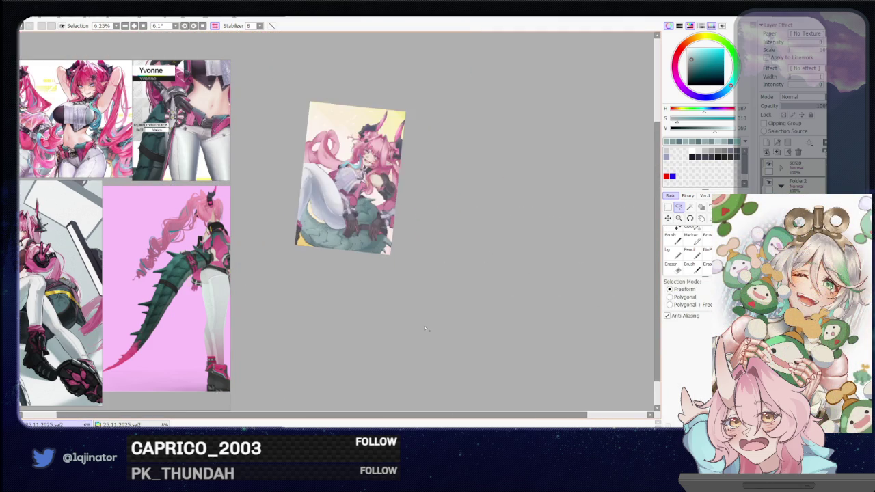
key("plus")
key("plus")
key("plus")
mouse_move(501, 374)
left_mouse_down()
mouse_move(385, 271)
mouse_move(446, 281)
left_mouse_up()
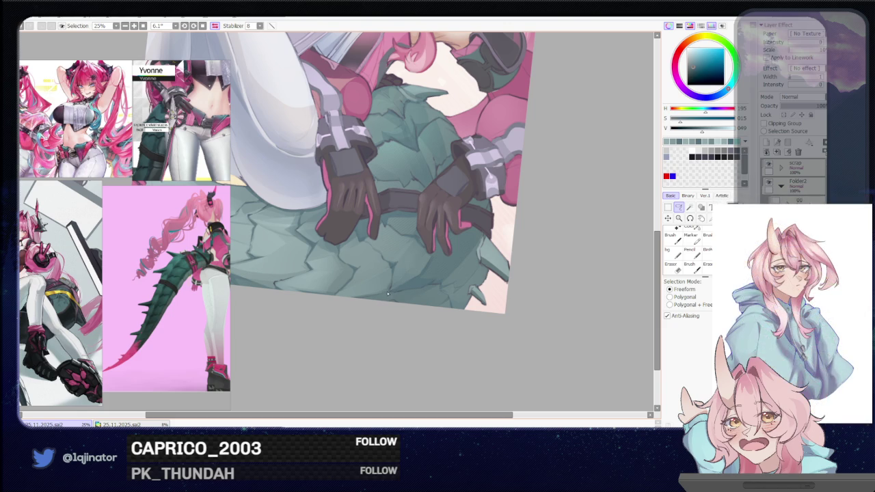
left_click_drag(392, 304, 394, 298)
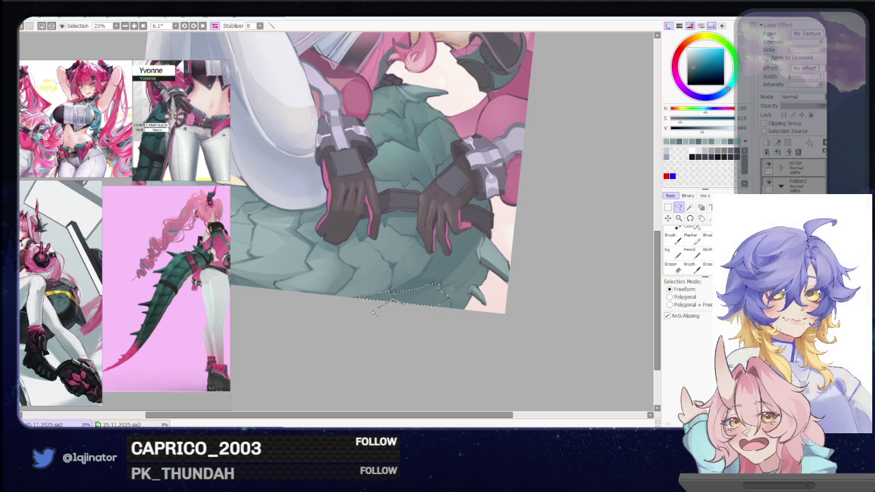
key("e")
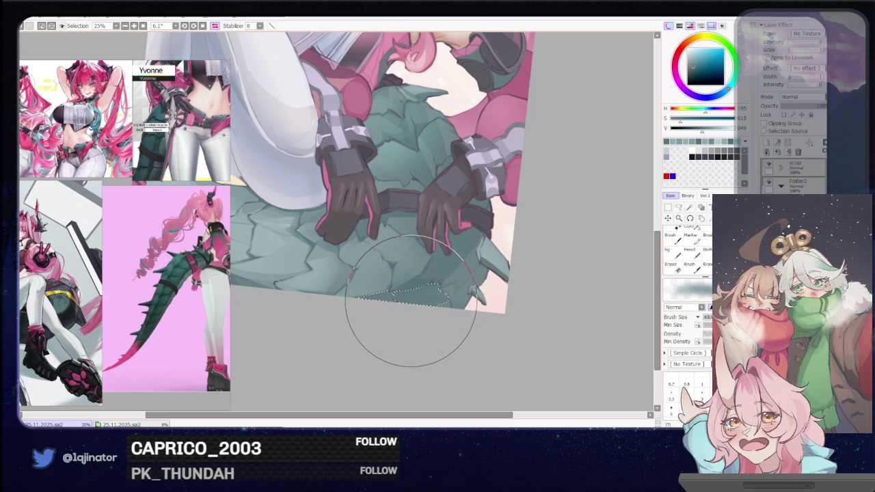
left_click(677, 207)
Step: Outline and shade scales near the right glove and the spike on the tail's lower edge
left_click_drag(446, 267, 403, 277)
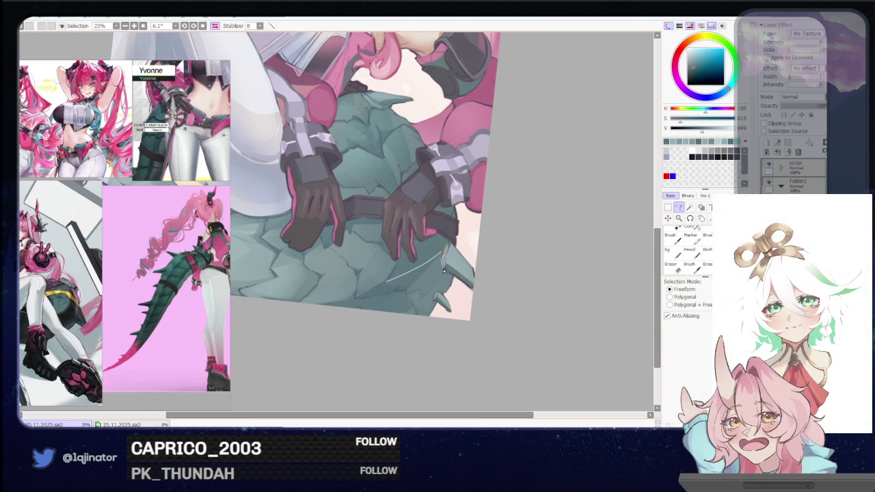
mouse_move(445, 271)
left_mouse_down()
mouse_move(420, 296)
mouse_move(391, 282)
left_mouse_up()
key("b")
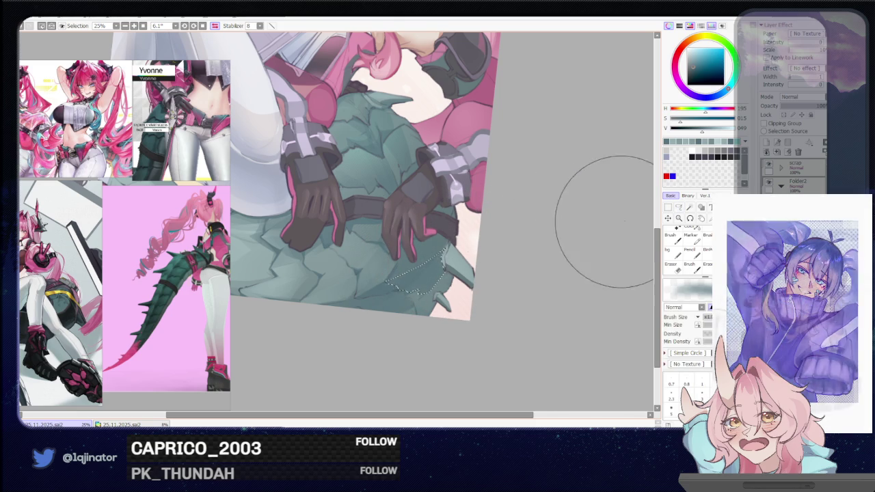
left_click(677, 208)
scroll(500, 283, "down", 2)
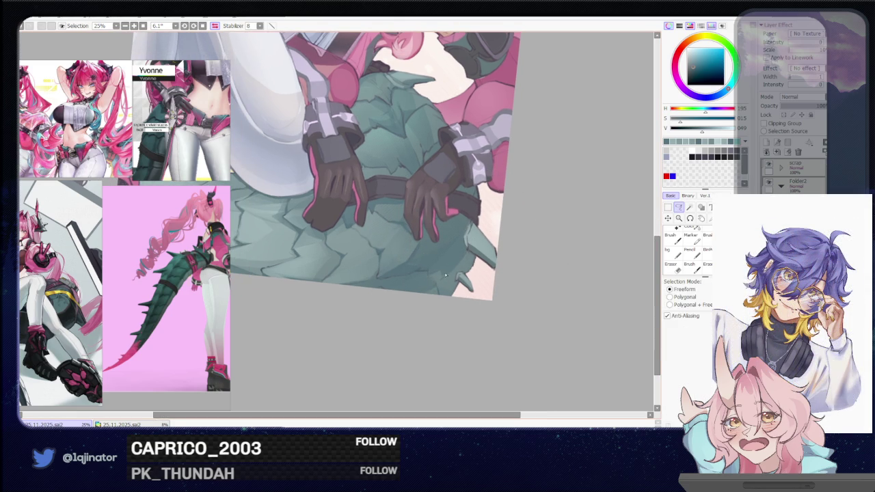
left_click_drag(433, 273, 473, 256)
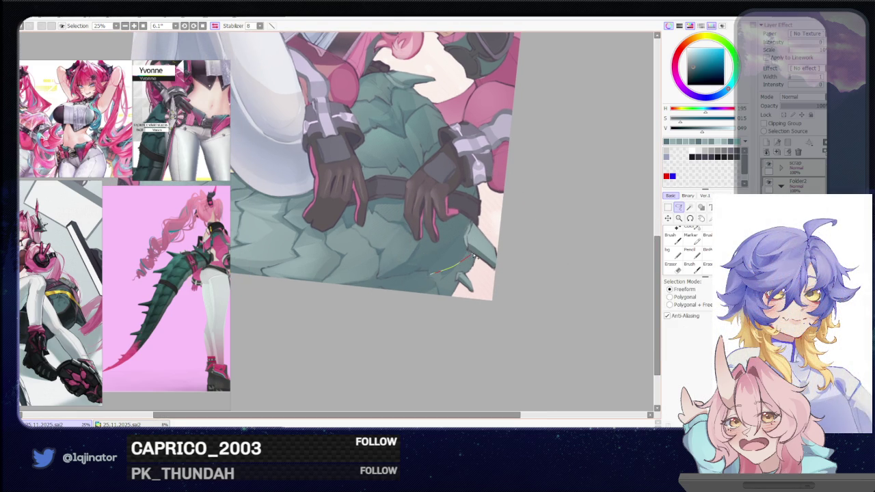
left_click_drag(457, 288, 419, 303)
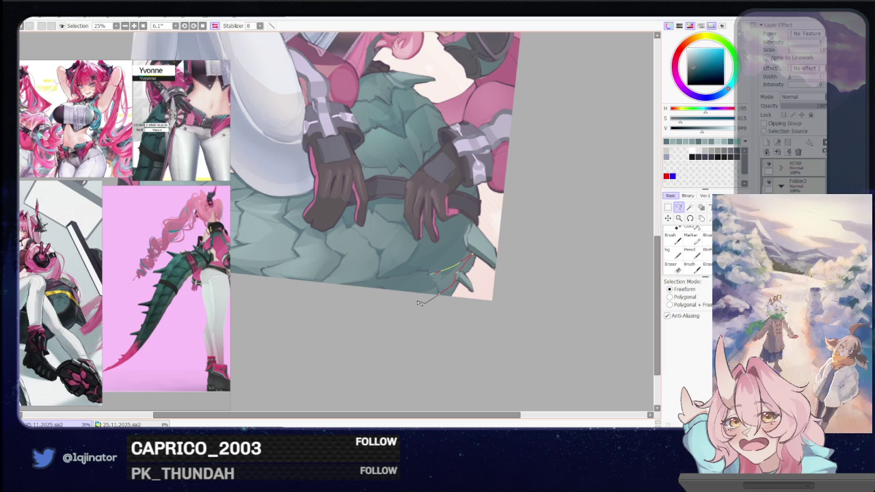
key("b")
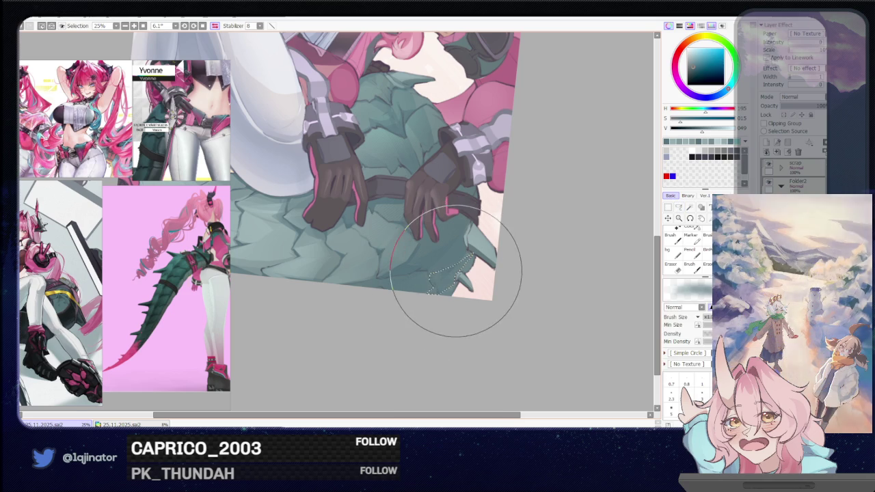
Step: Mirror the canvas view horizontally and rotate it toward the tail's left tip
key("l")
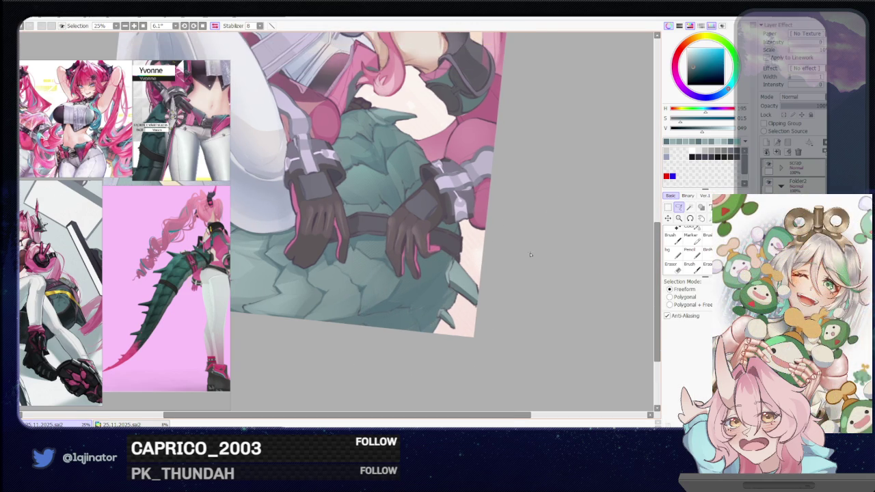
key("h")
mouse_move(348, 253)
left_mouse_down()
mouse_move(395, 315)
mouse_move(407, 276)
left_mouse_up()
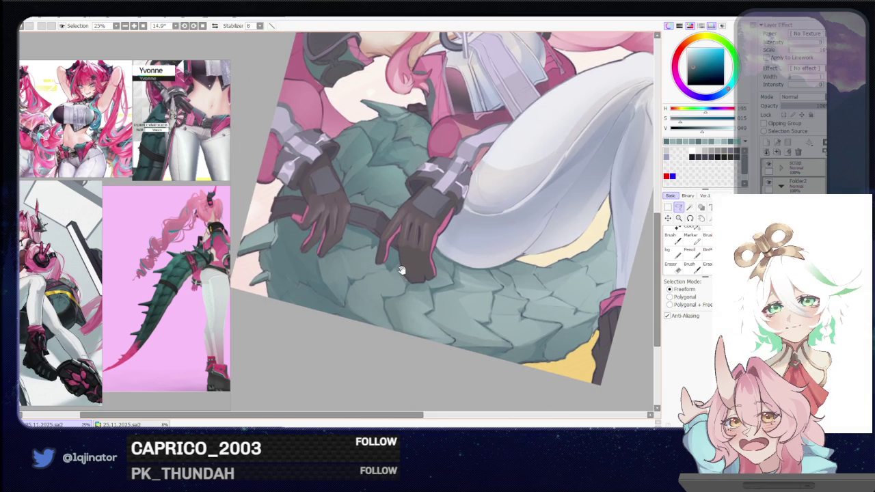
left_click_drag(368, 310, 396, 274)
mouse_move(387, 313)
left_mouse_down()
mouse_move(299, 284)
mouse_move(298, 318)
left_mouse_up()
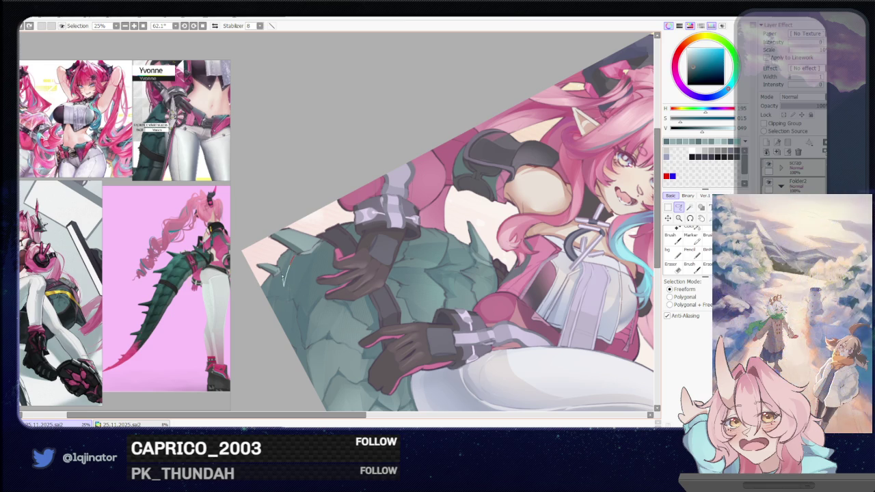
Step: Lasso and paint the spike at the tail's left tip, then rotate the view nearly upright
left_click_drag(288, 255, 278, 282)
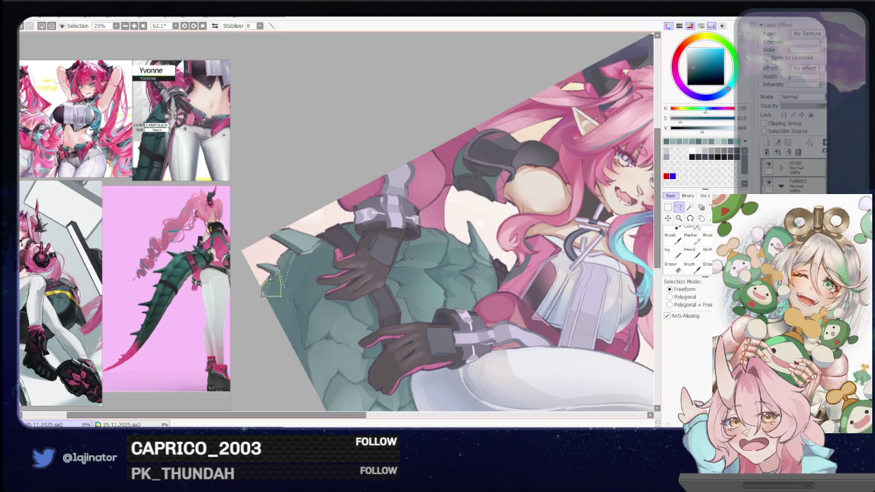
key("b")
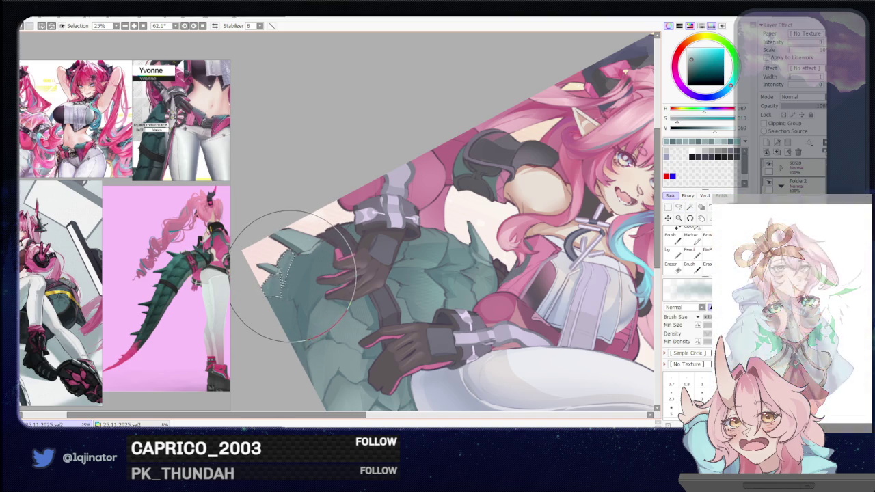
key("minus")
left_click(679, 207)
left_click_drag(509, 267, 557, 241)
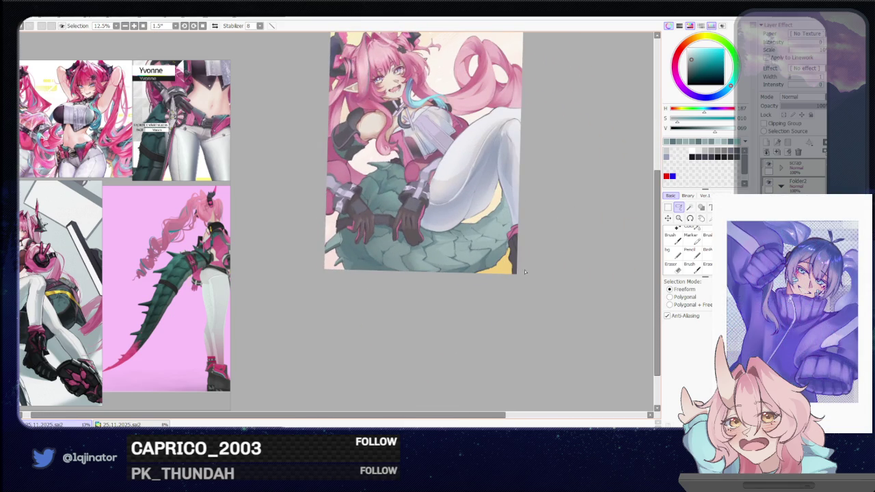
Step: Zoom in on the gloved hands, lasso the scales between them, and pick a smaller brush
key("plus")
key("plus")
key("plus")
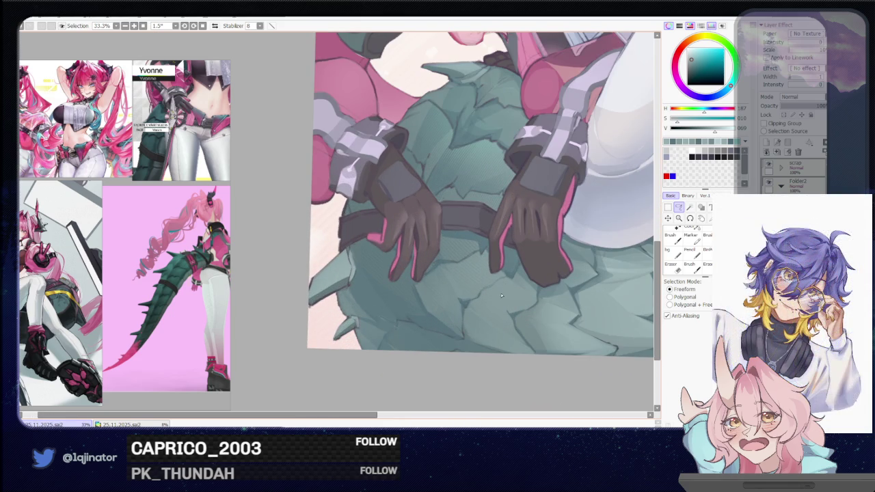
left_click_drag(501, 292, 443, 315)
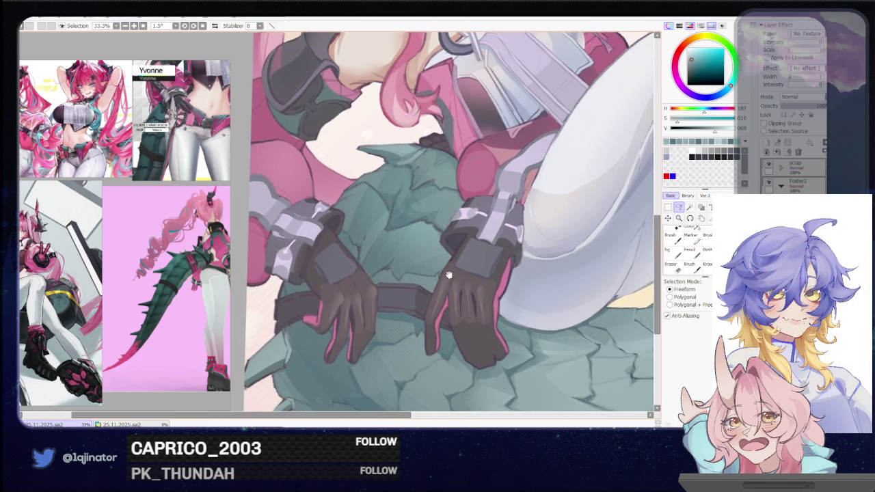
left_click_drag(448, 275, 426, 214)
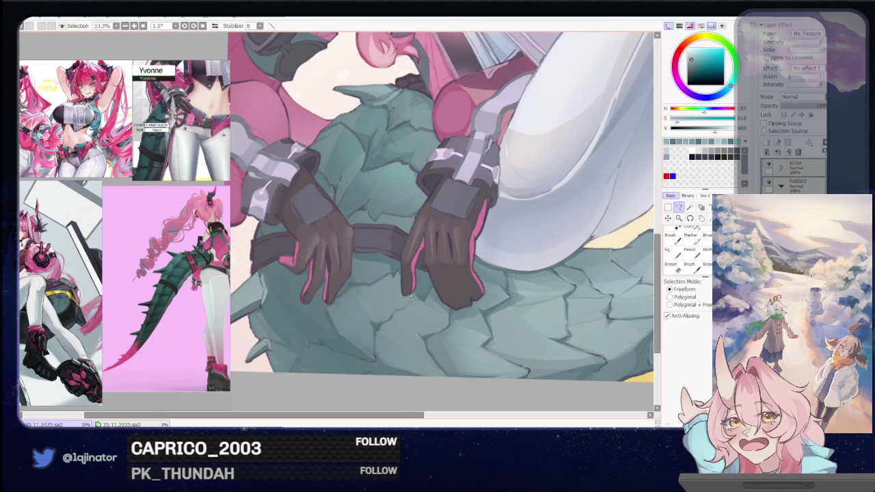
mouse_move(385, 351)
left_mouse_down()
mouse_move(418, 256)
mouse_move(427, 276)
mouse_move(386, 316)
mouse_move(419, 253)
mouse_move(405, 295)
left_mouse_up()
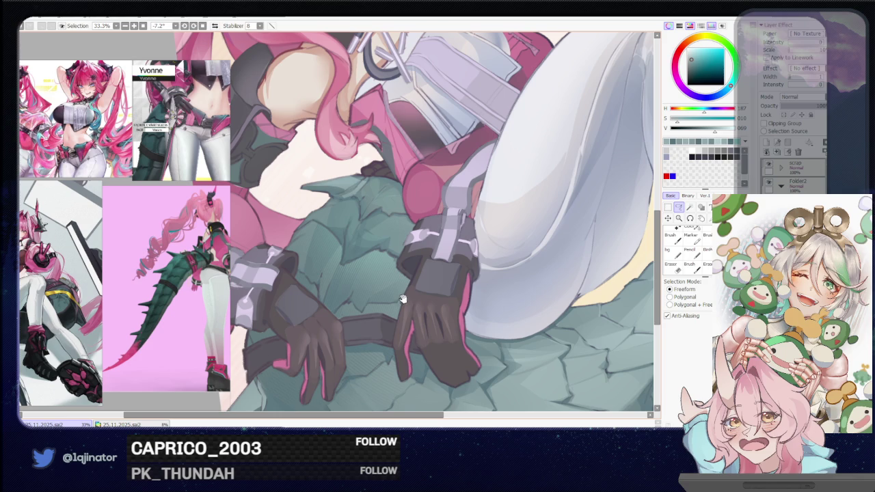
mouse_move(390, 304)
left_mouse_down()
mouse_move(395, 271)
mouse_move(379, 252)
left_mouse_up()
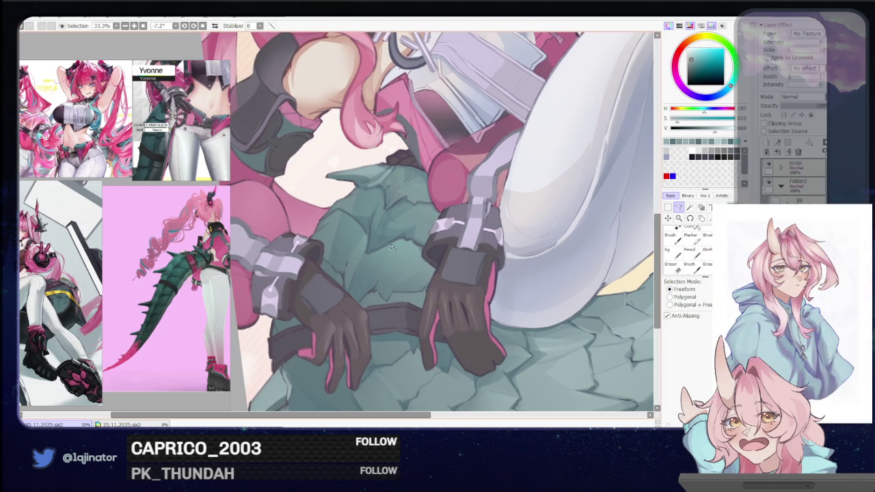
mouse_move(393, 246)
left_mouse_down()
mouse_move(353, 288)
mouse_move(400, 244)
left_mouse_up()
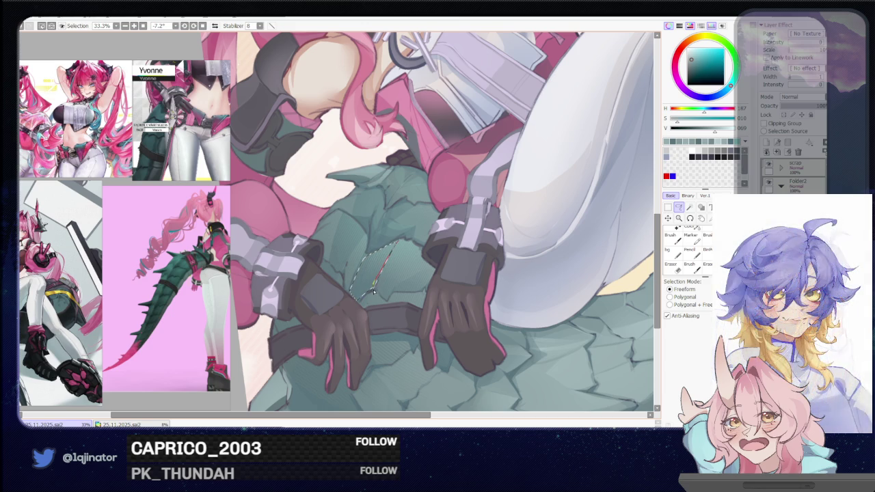
mouse_move(395, 290)
left_mouse_down()
mouse_move(409, 253)
mouse_move(424, 288)
mouse_move(433, 266)
mouse_move(409, 252)
left_mouse_up()
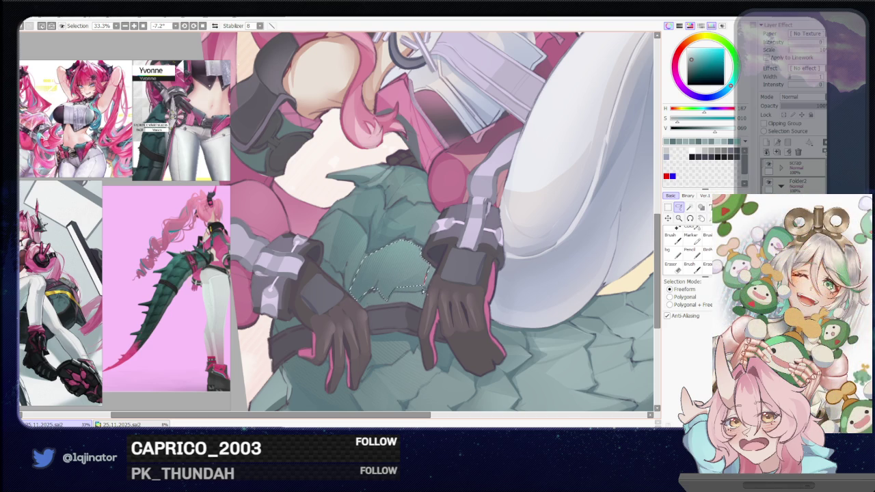
key("b")
key("bracketleft")
key("bracketleft")
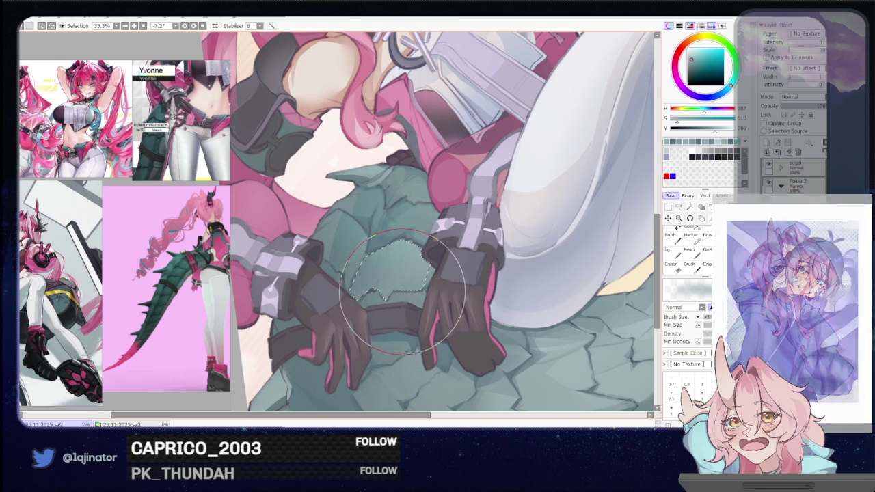
Step: Zoom out and tilt to see the whole illustration, then snip the lower canvas with Win+Shift+S
scroll(403, 291, "down", 3)
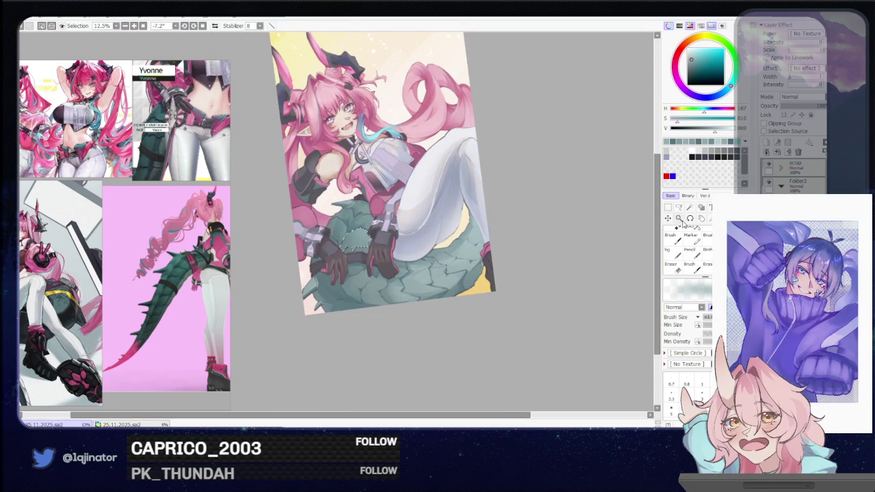
key("minus")
left_click(679, 207)
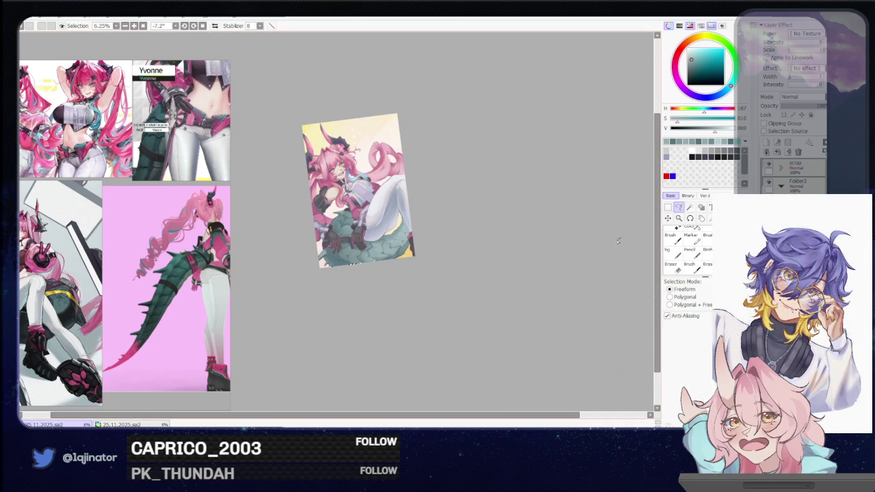
left_click_drag(545, 248, 511, 292)
scroll(520, 285, "up", 1)
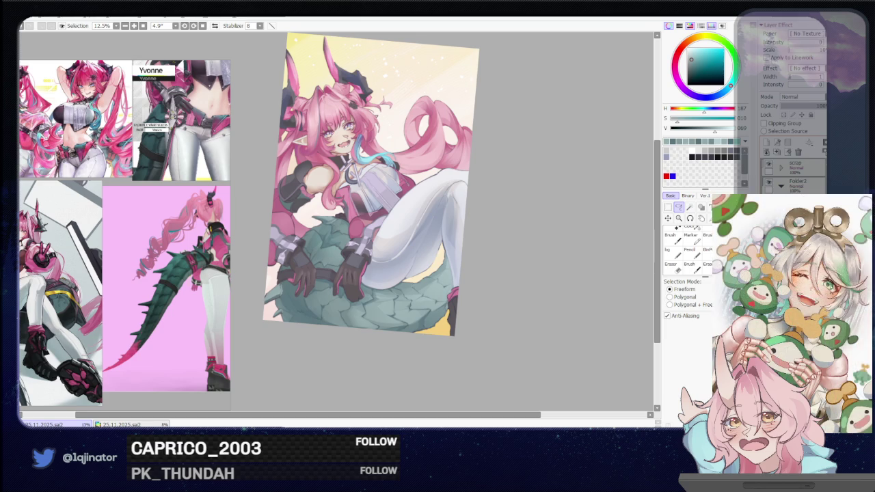
scroll(586, 322, "up", 1)
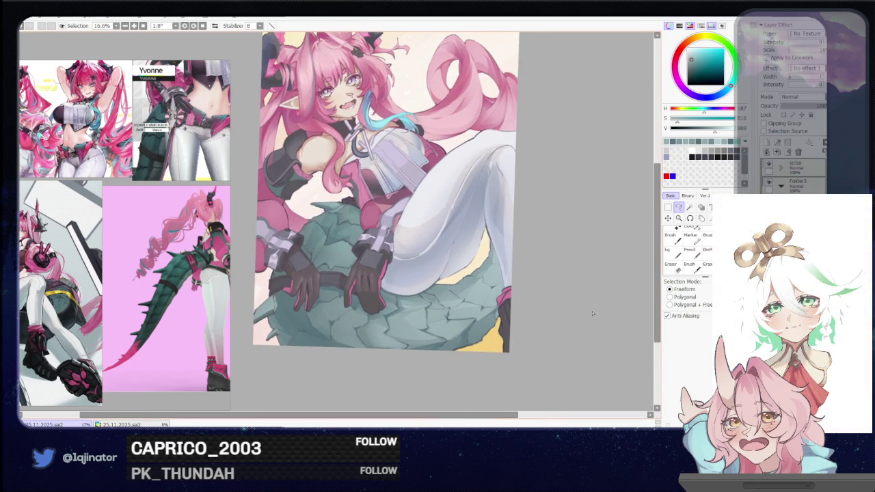
key("super+shift+s")
left_click_drag(250, 186, 517, 357)
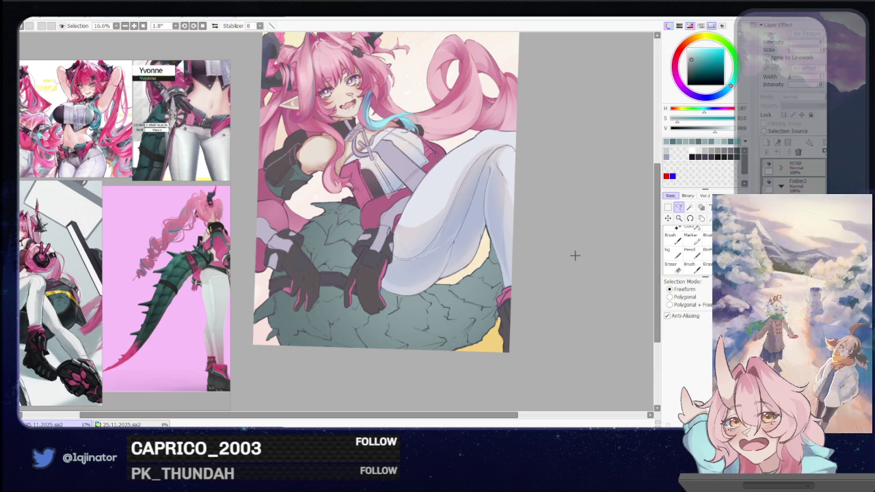
Step: Snip the whole illustration, then straighten and reposition the canvas view
key("super+shift+s")
left_click_drag(249, 186, 525, 359)
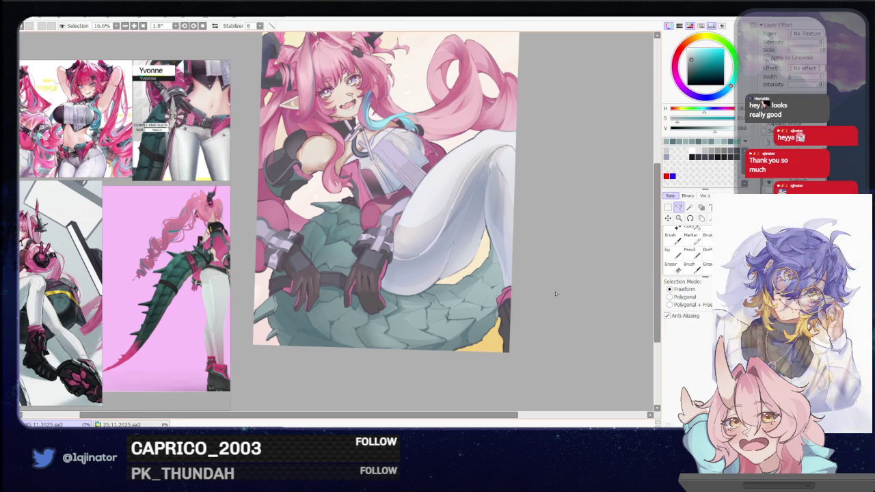
left_click_drag(554, 277, 534, 295)
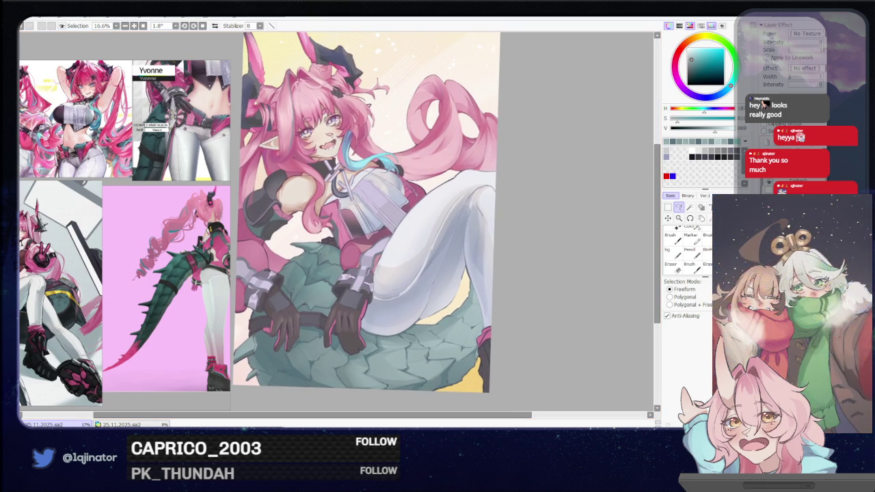
left_click_drag(604, 289, 586, 292)
scroll(586, 292, "up", 2)
Step: Choose a new paint colour on the colour wheel for the coat highlight
key("b")
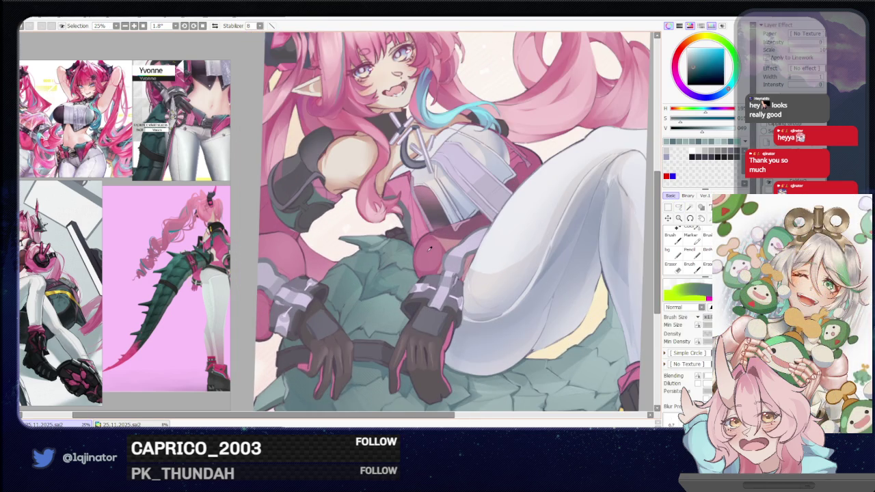
left_click(686, 60)
left_click(696, 52)
left_click(696, 48)
left_click(679, 207)
Step: Paint a light pink highlight line and squiggle on the red coat flap
left_click_drag(520, 275, 458, 268)
scroll(340, 236, "down", 2)
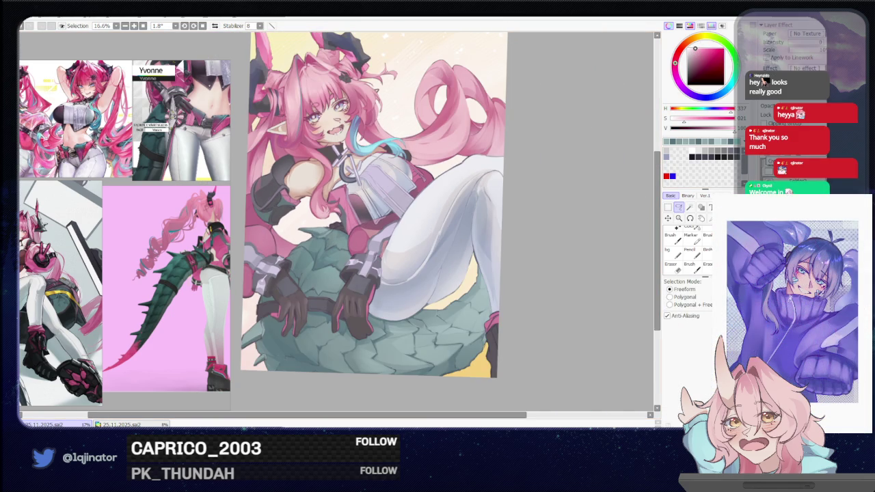
scroll(462, 209, "up", 2)
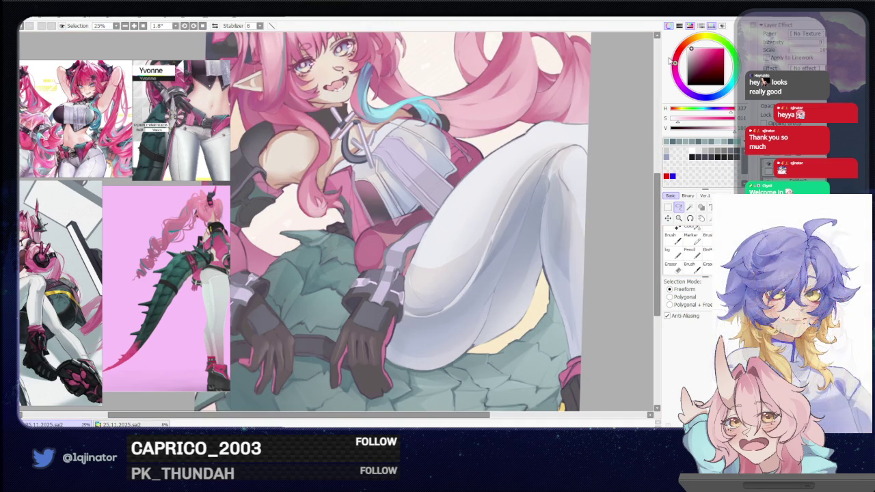
key("b")
mouse_move(387, 240)
left_mouse_down()
mouse_move(357, 248)
mouse_move(412, 219)
left_mouse_up()
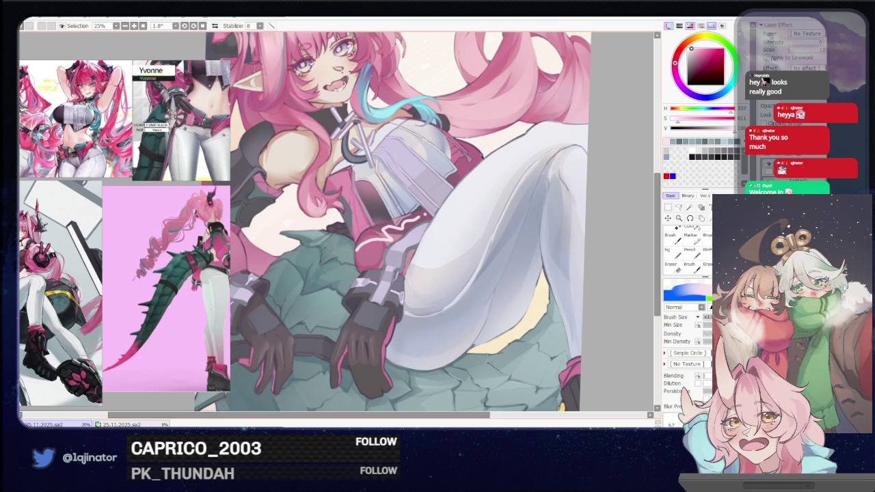
key("ctrl+plus")
mouse_move(258, 221)
left_mouse_down()
mouse_move(284, 232)
mouse_move(297, 245)
mouse_move(293, 257)
left_mouse_up()
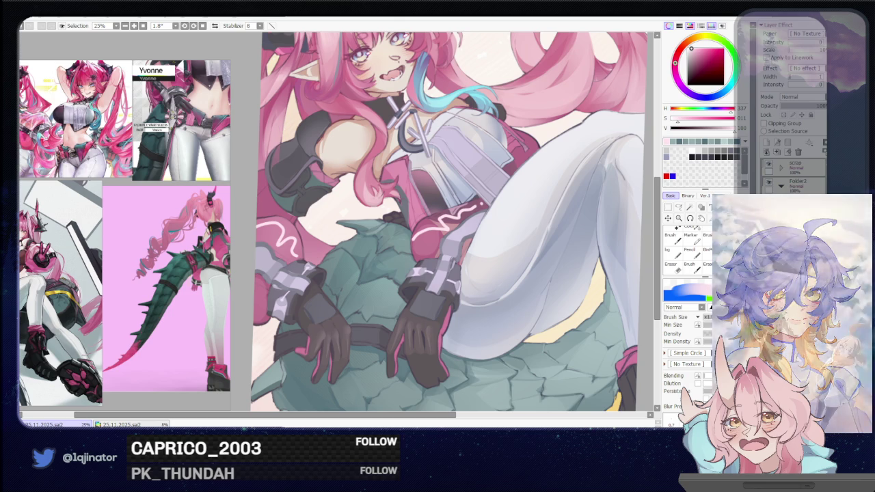
Step: Zoom in on the torso and set the brush size to 91
key("a")
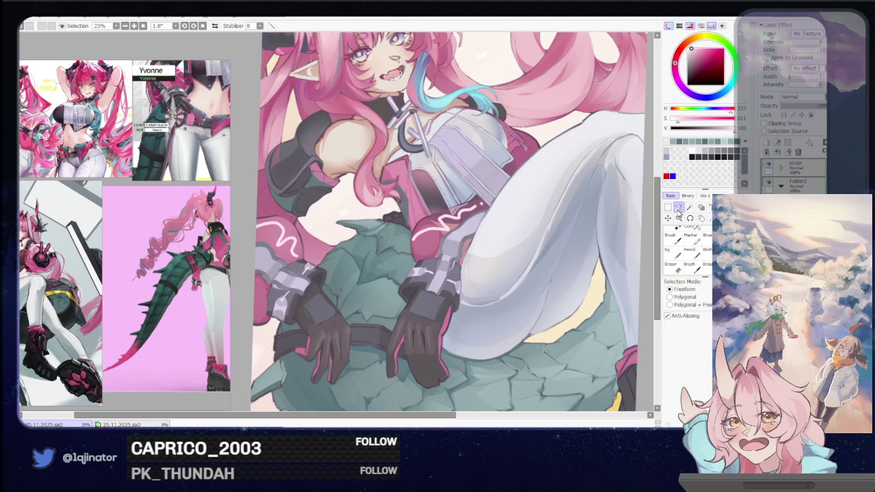
scroll(529, 318, "down", 1)
scroll(529, 318, "down", 1)
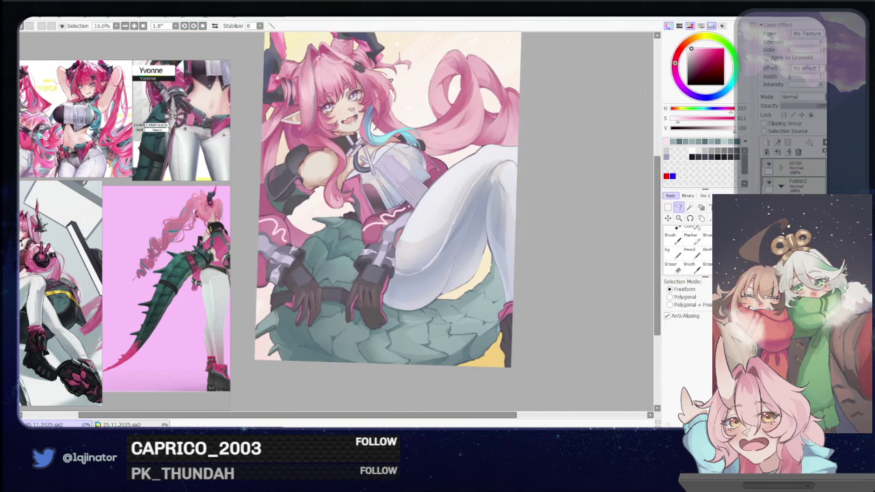
scroll(412, 244, "up", 2)
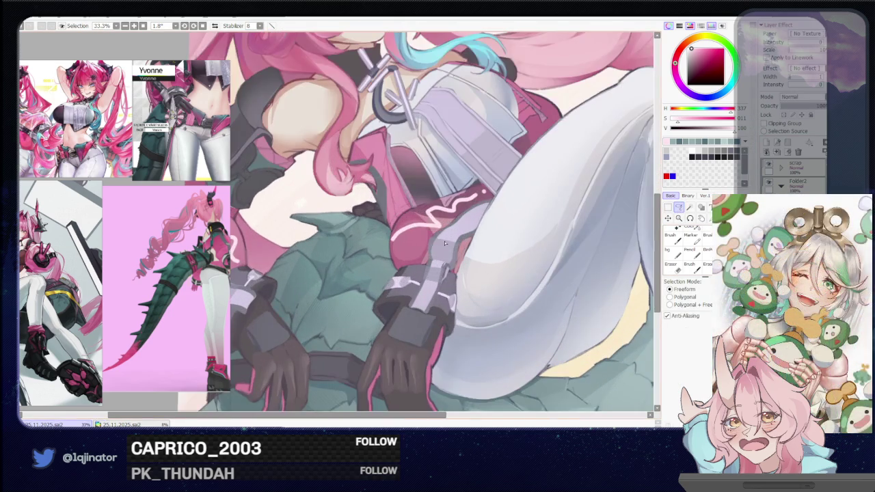
key("b")
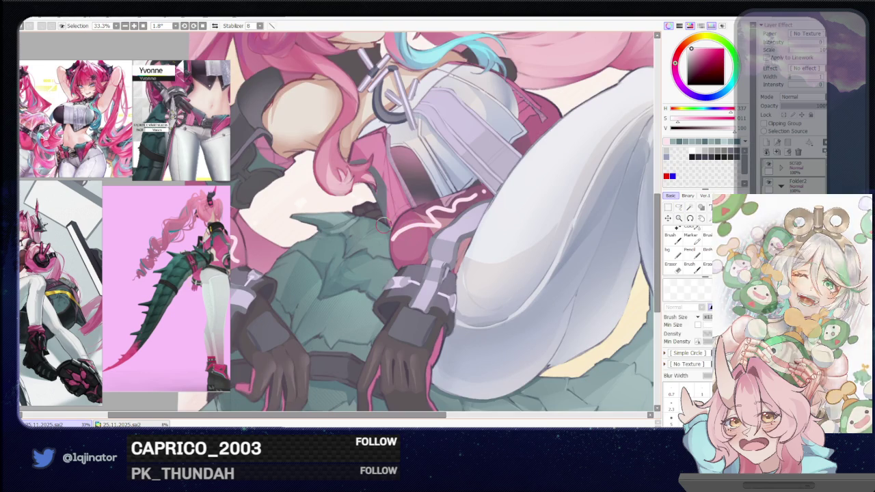
scroll(125, 147, "up", 3)
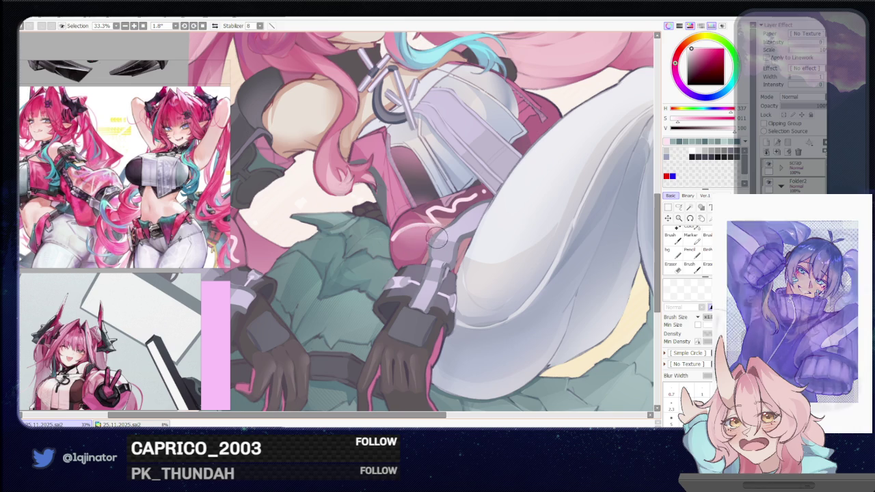
left_click_drag(413, 238, 394, 240)
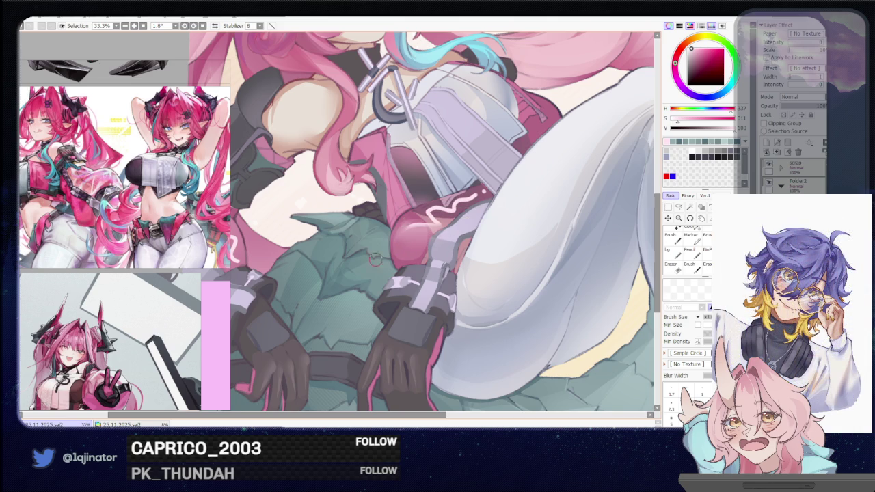
Step: Paint a white wavy highlight on the pink piece, shrink the brush to 37, and blur it
left_click_drag(430, 218, 485, 195)
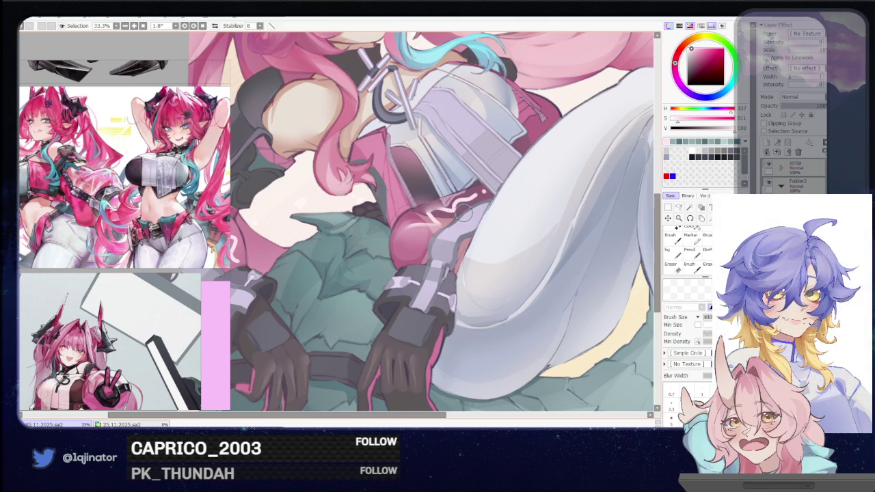
left_click_drag(431, 194, 424, 194)
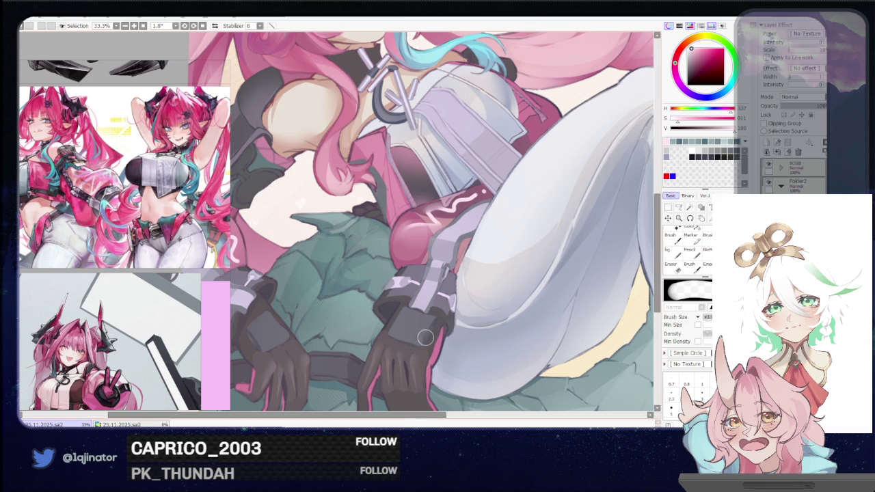
key("b")
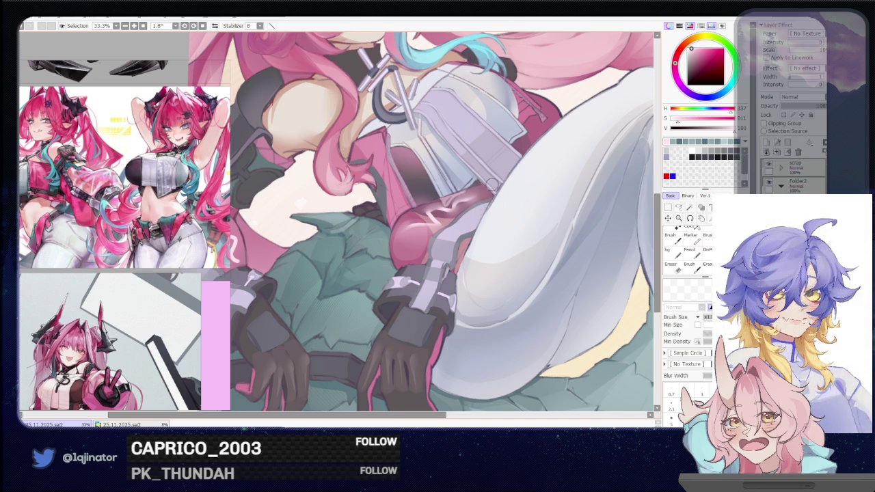
key("minus")
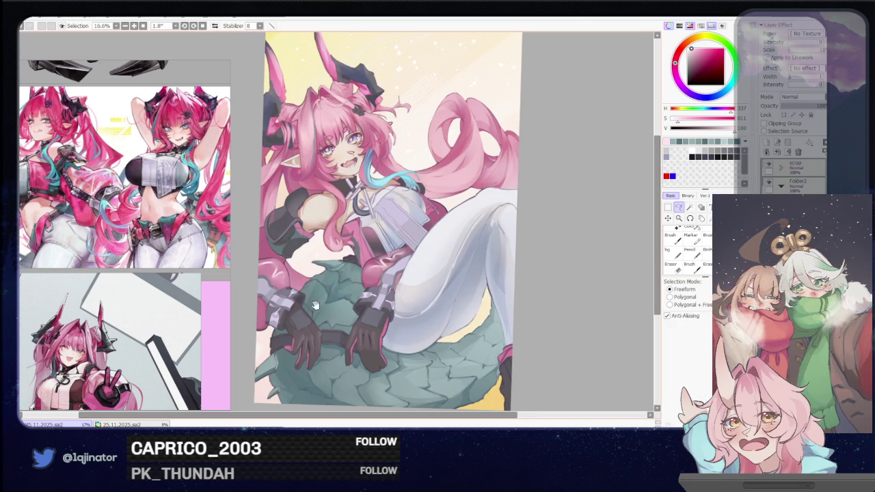
left_click_drag(316, 305, 333, 307)
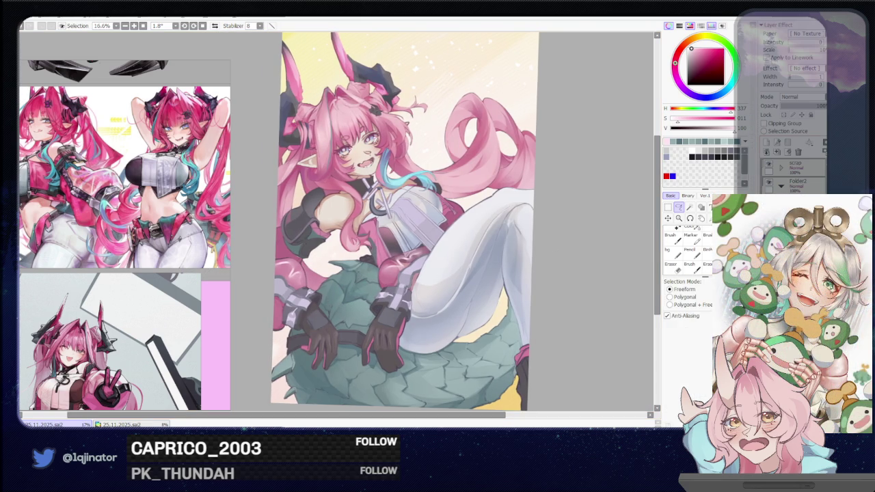
key("plus")
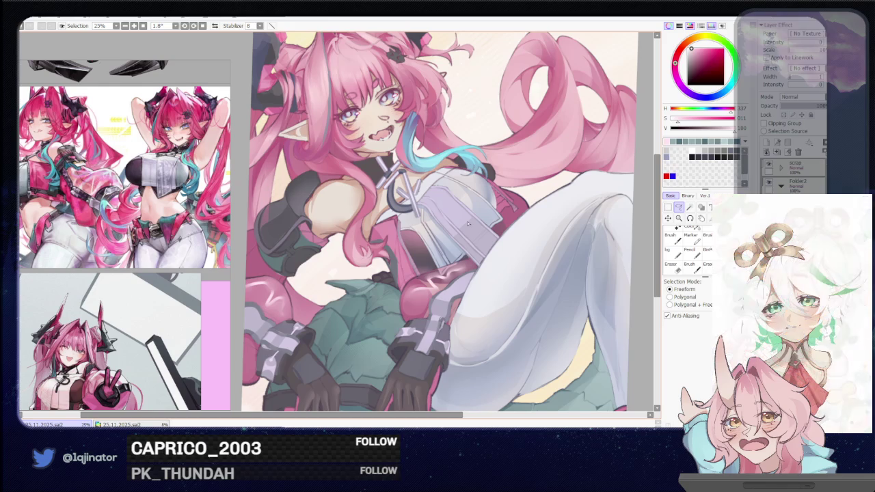
left_click_drag(383, 226, 430, 211)
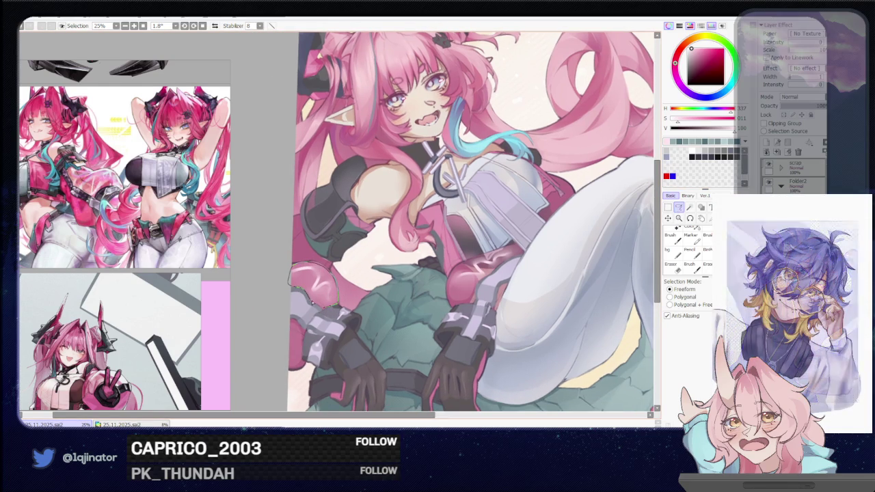
key("b")
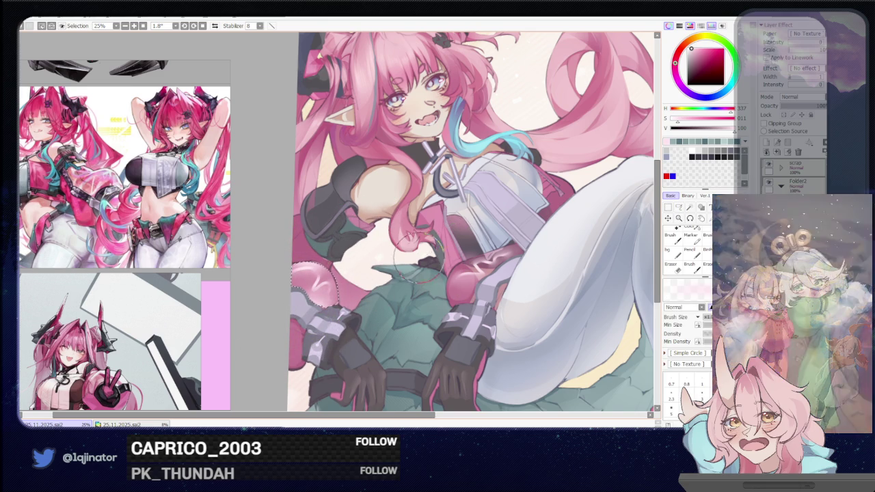
scroll(596, 229, "down", 3)
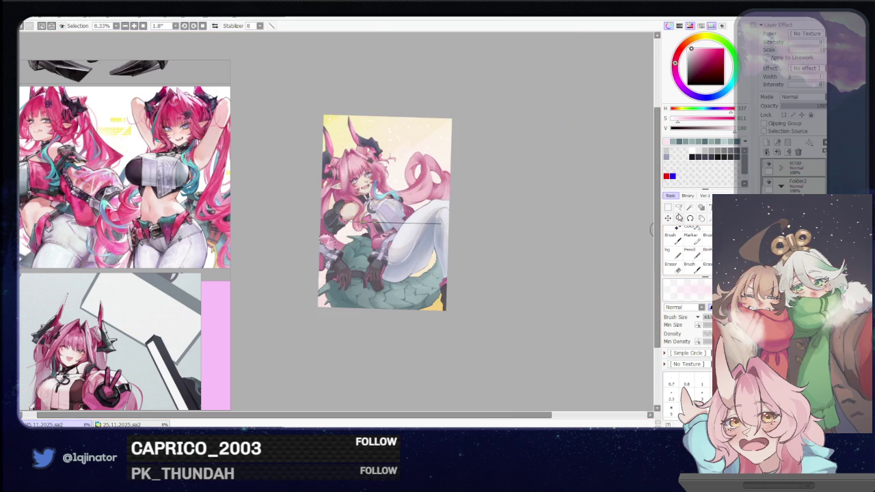
left_click(679, 206)
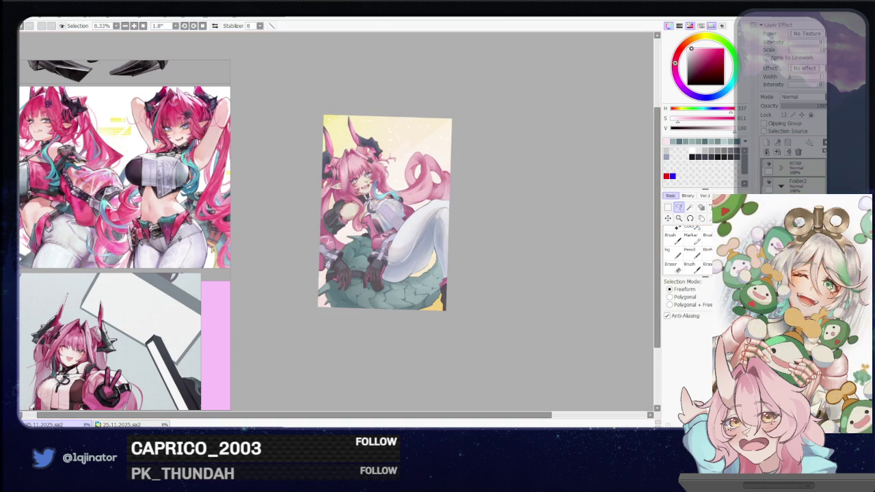
scroll(345, 212, "up", 3)
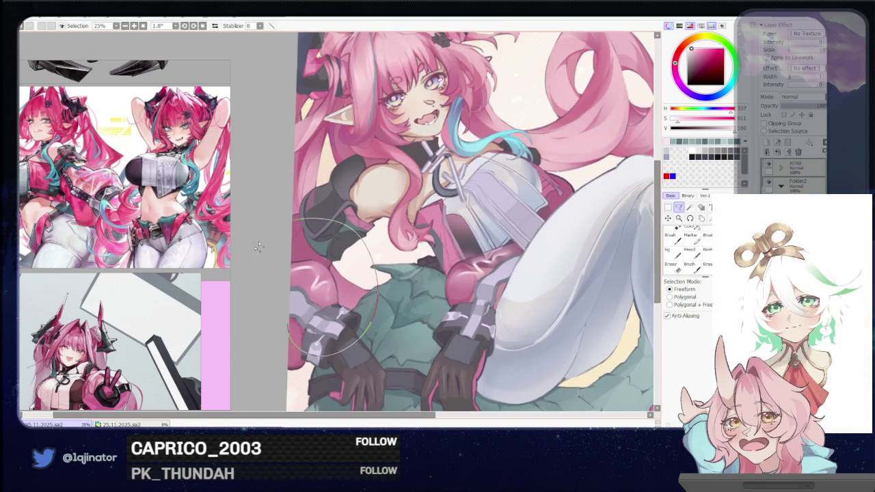
scroll(342, 307, "right", 5)
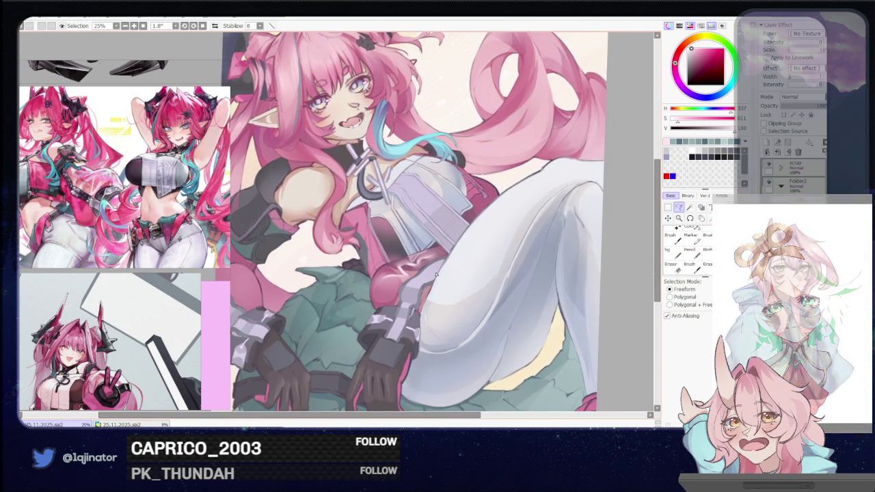
key("b")
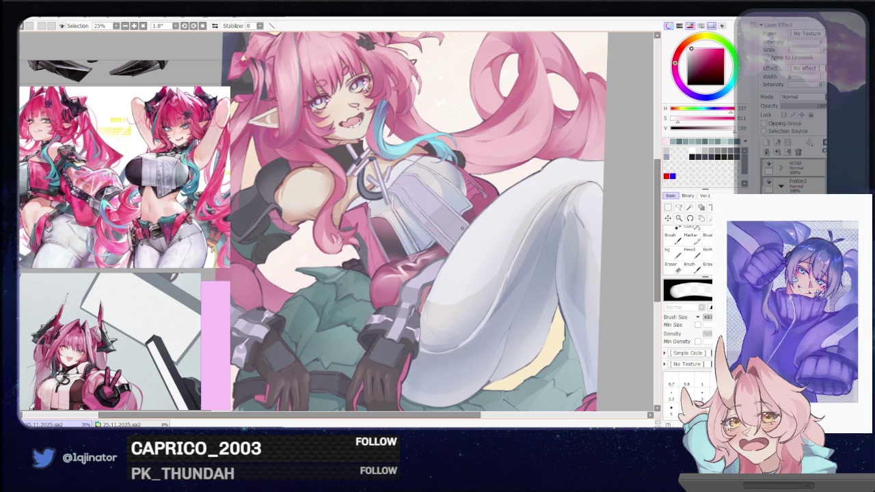
scroll(525, 241, "down", 3)
key("l")
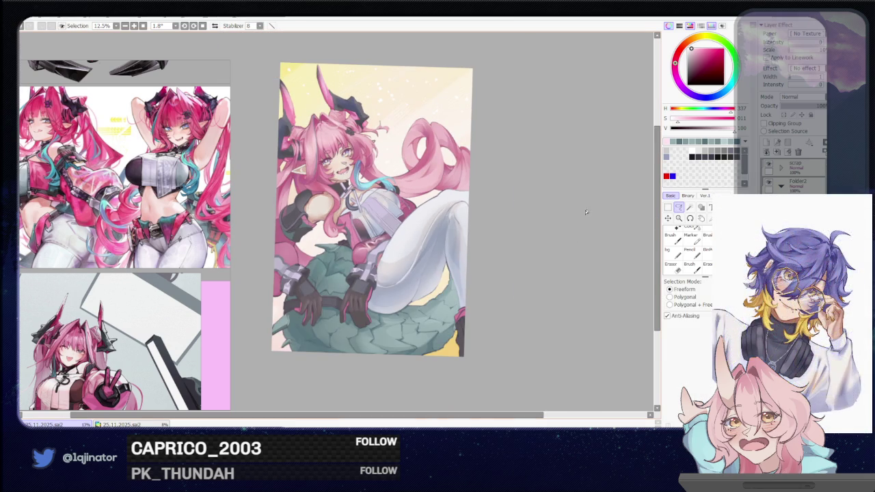
Step: Repaint the pink piece darker and more matte, then undo the trial pink scribble
scroll(545, 276, "up", 1)
scroll(546, 277, "up", 1)
key("b")
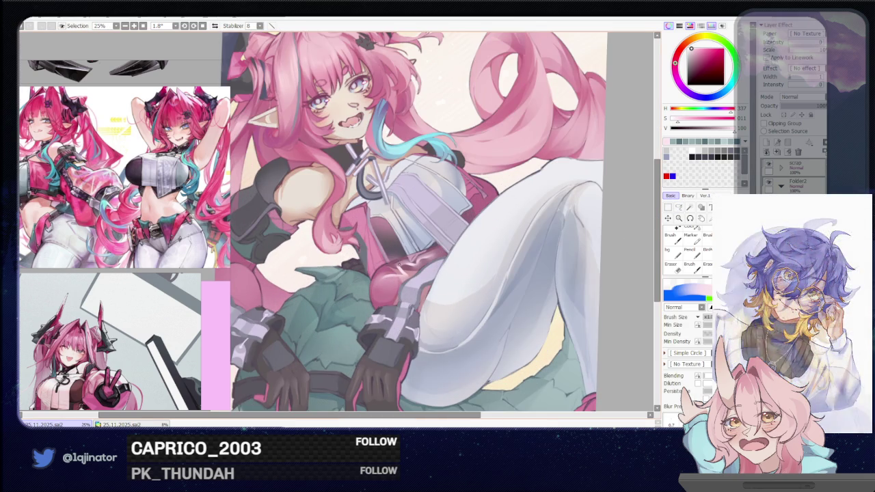
mouse_move(376, 280)
left_mouse_down()
mouse_move(416, 266)
mouse_move(402, 258)
mouse_move(387, 286)
mouse_move(408, 250)
left_mouse_up()
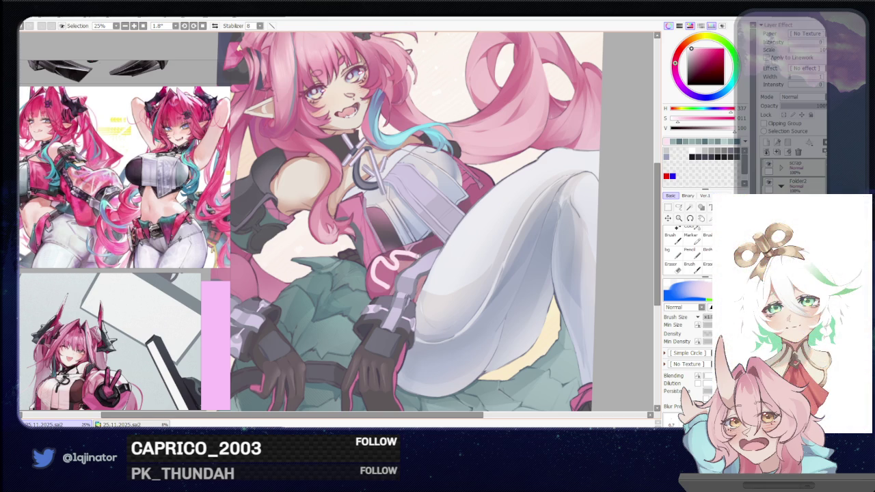
key("e")
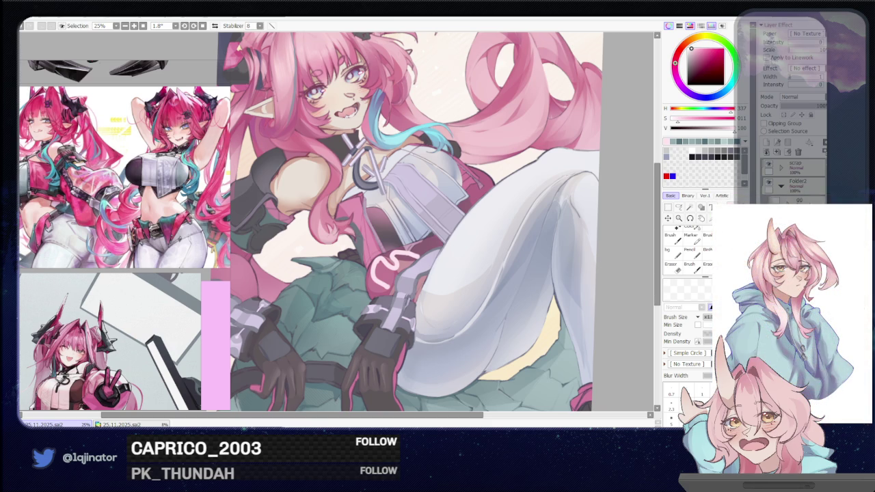
key("a")
key("ctrl+z")
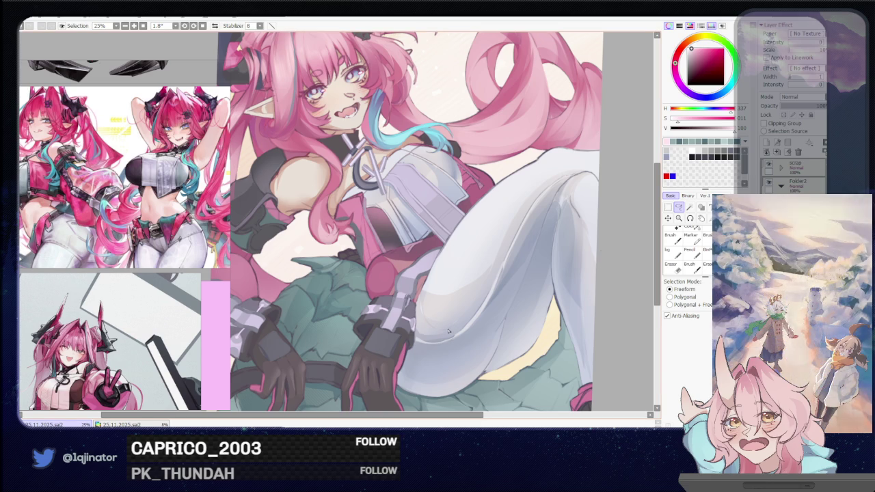
left_click_drag(453, 333, 402, 287)
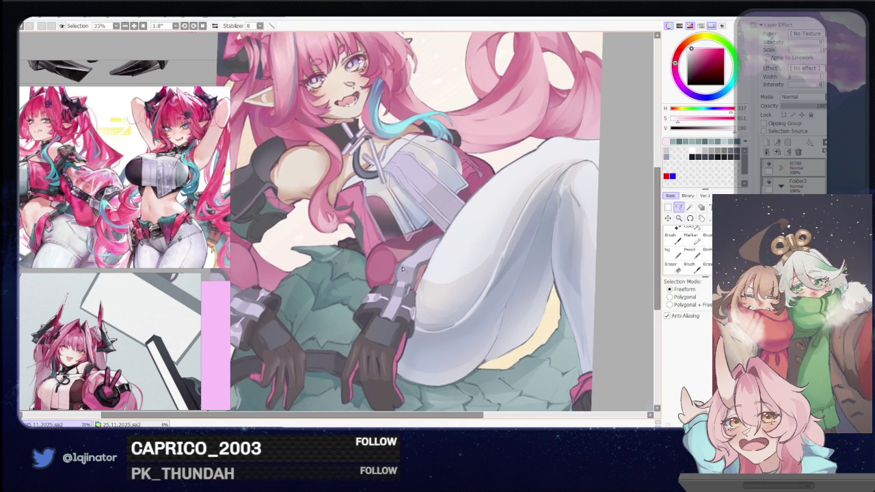
Step: At 33.3% zoom with brush size 10, draw a light-pink looping highlight on the thigh's pink piece
scroll(402, 270, "up", 1)
key("b")
left_click_drag(396, 270, 389, 283)
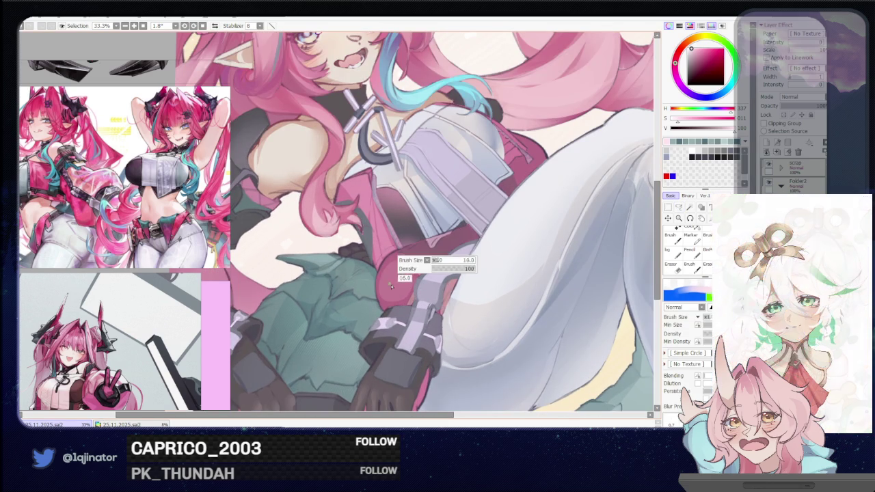
left_click_drag(395, 294, 444, 253)
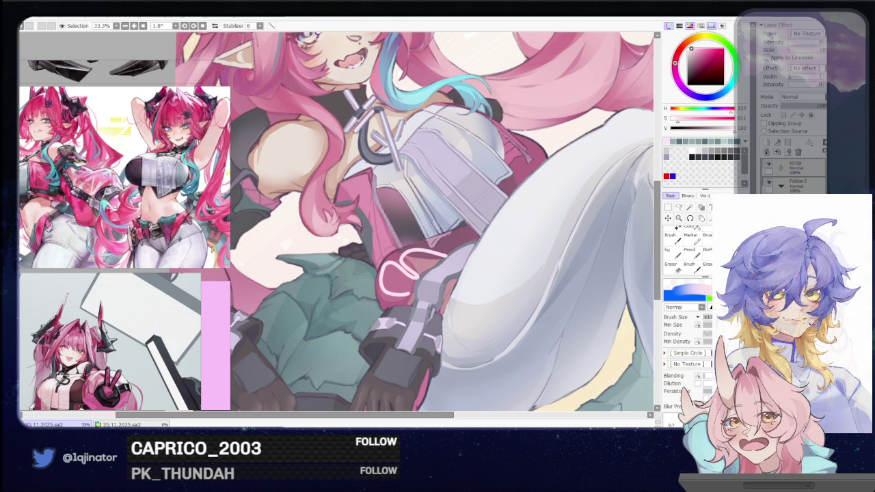
key("l")
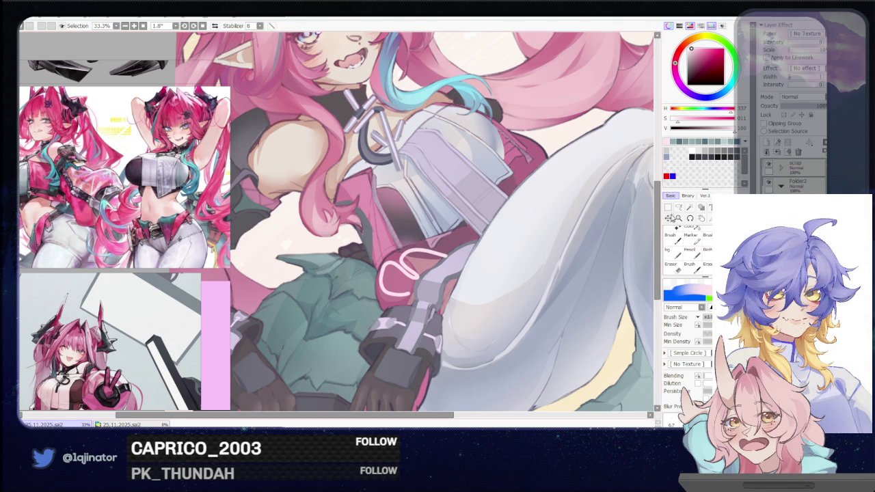
left_click_drag(388, 321, 374, 312)
key("b")
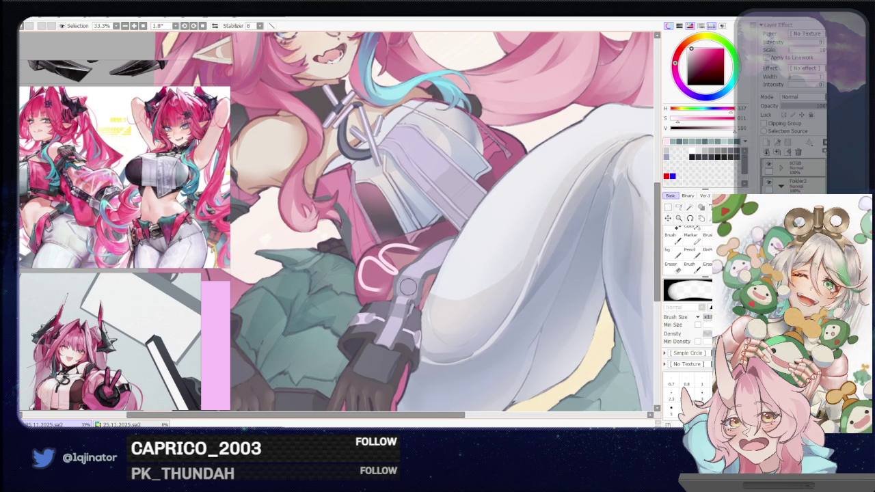
key("e")
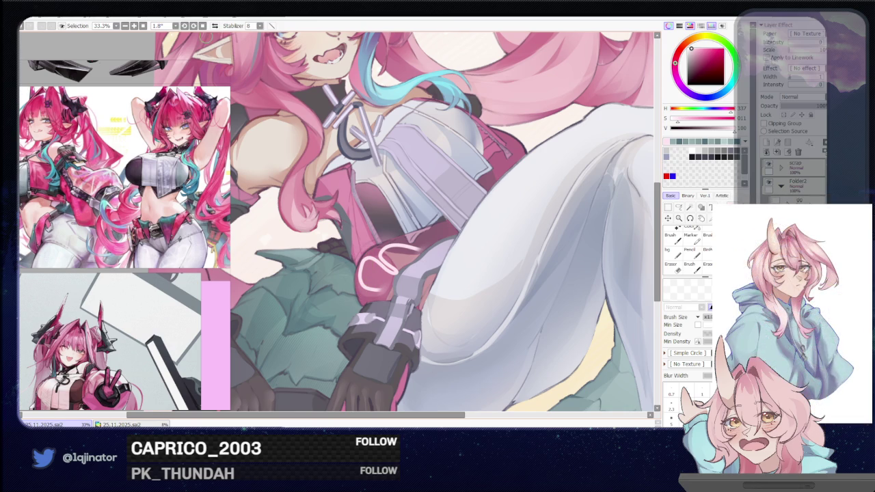
left_click(165, 19)
Step: Cancel the Gaussian Blur dialog and paint a light curved highlight on the thigh strap
left_click(237, 42)
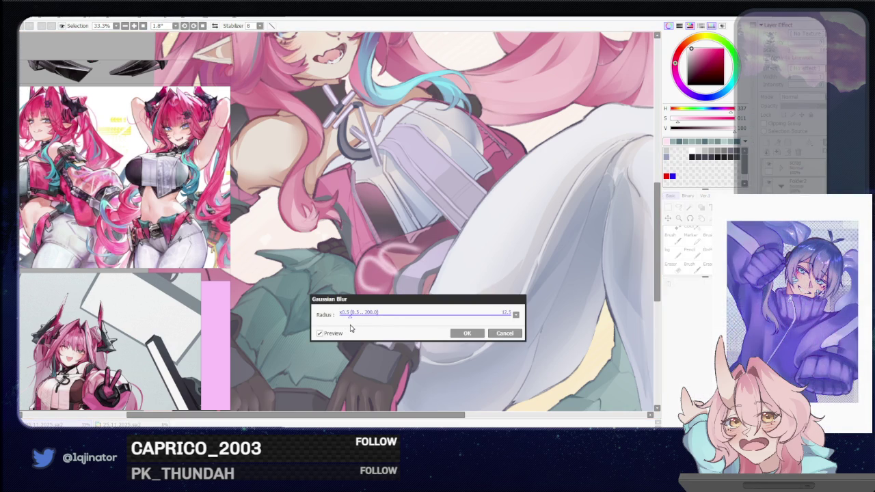
left_click(504, 333)
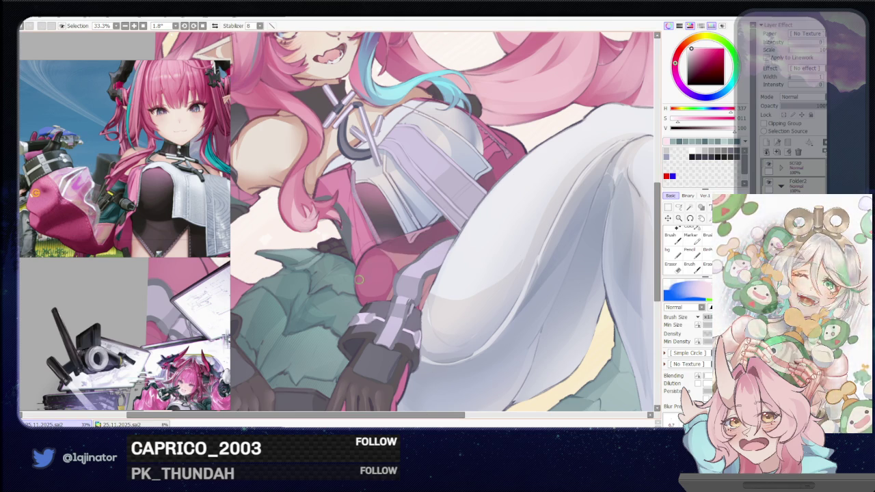
mouse_move(363, 276)
left_mouse_down()
mouse_move(356, 288)
mouse_move(369, 262)
left_mouse_up()
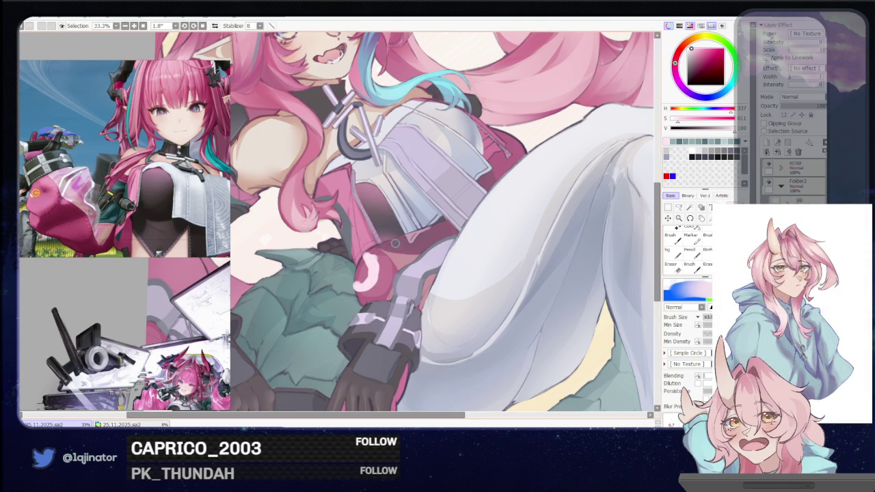
Step: Paint a curved pink stroke on the thigh strap, then rework it with eraser and brush
mouse_move(438, 224)
left_mouse_down()
mouse_move(418, 252)
mouse_move(381, 246)
left_mouse_up()
key("e")
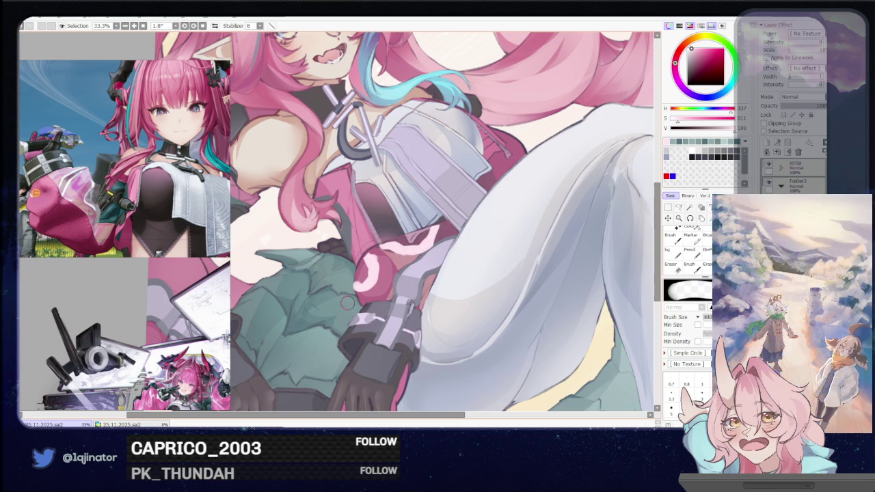
key("b")
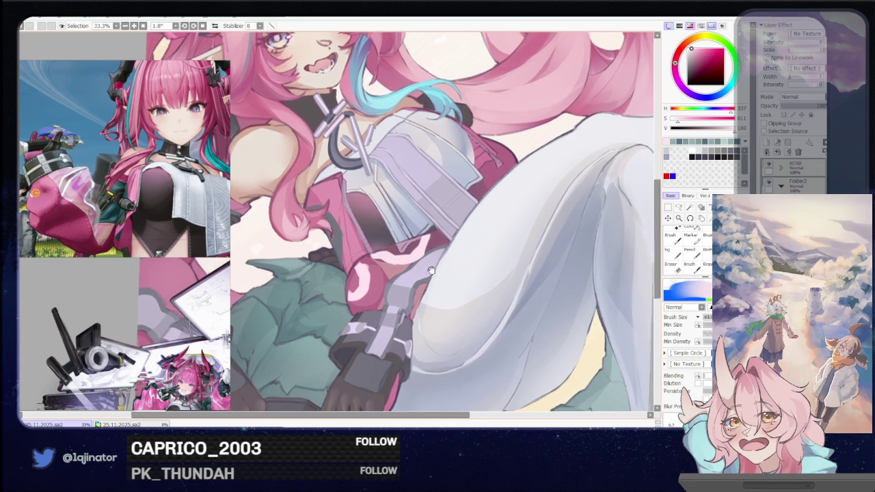
scroll(431, 264, "up", 1)
key("e")
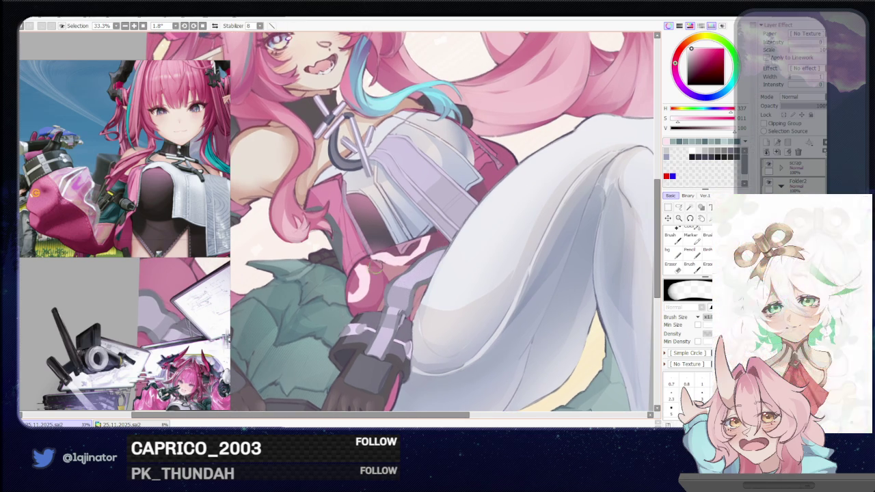
key("b")
key("e")
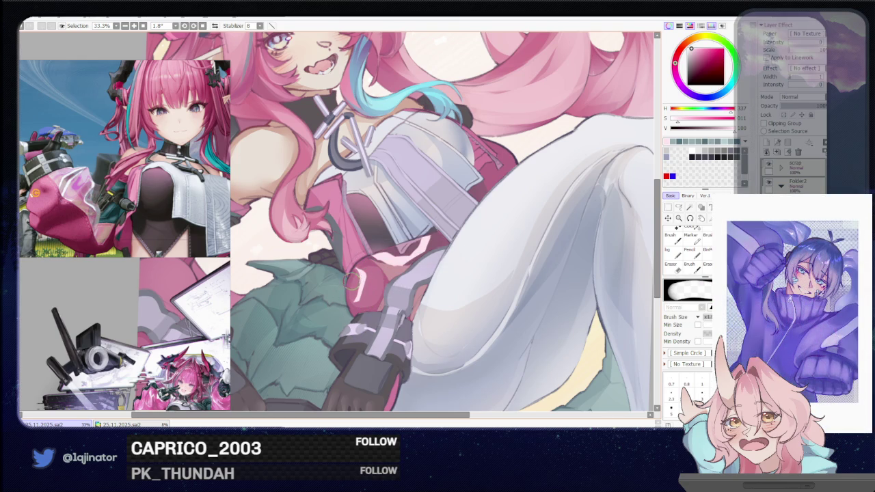
key("b")
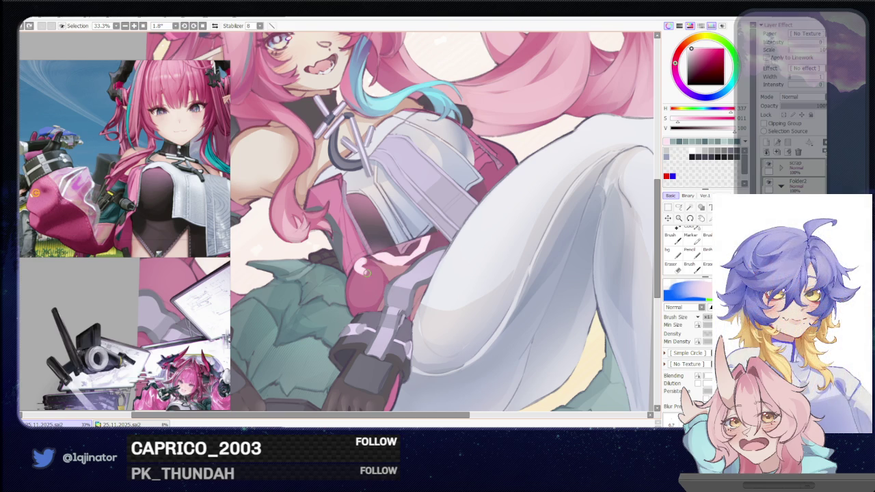
Step: Paint a light-pink S-shaped highlight on the strap and a short one beside the chest
left_click_drag(380, 265, 362, 290)
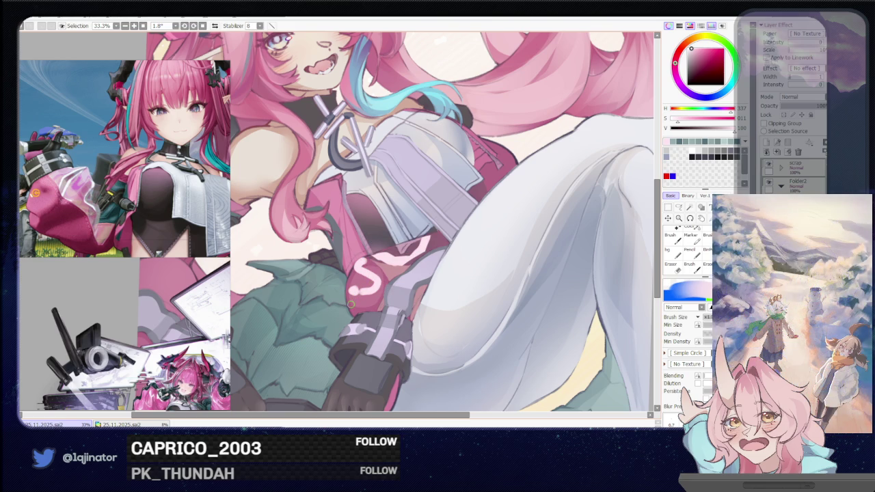
left_click_drag(443, 272, 416, 274)
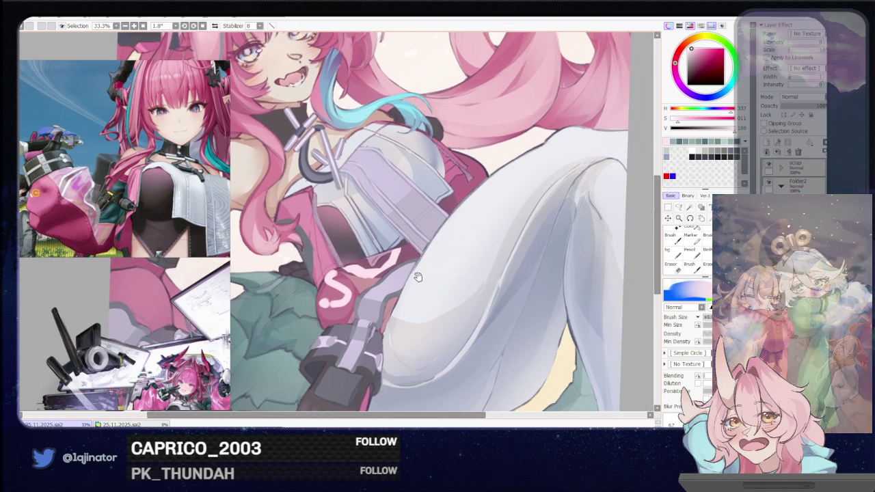
scroll(435, 262, "up", 2)
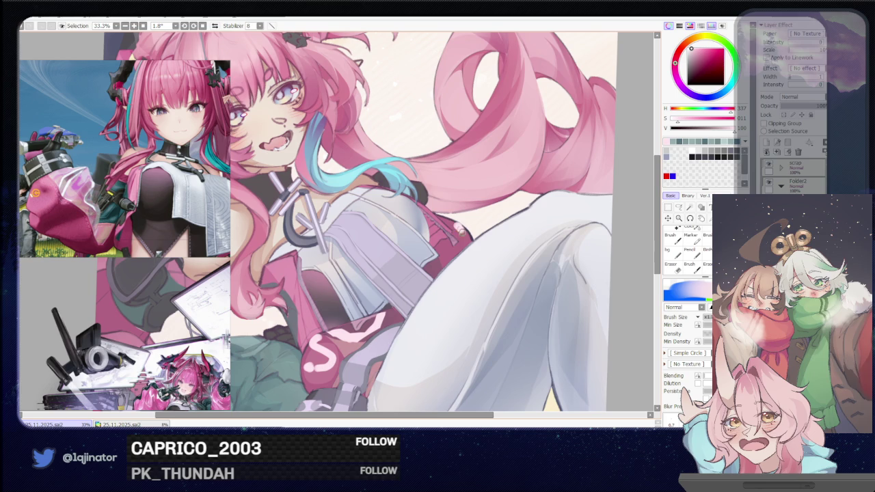
left_click_drag(465, 227, 445, 255)
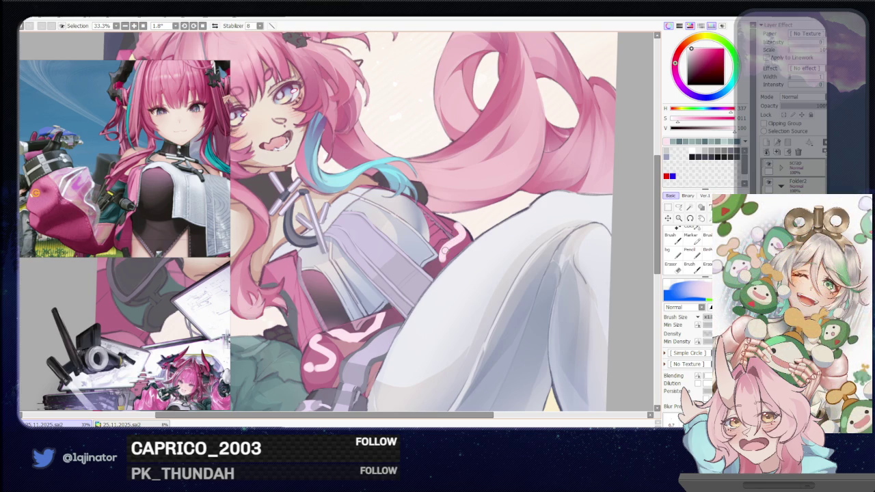
Step: Apply a radius 12.5 Gaussian Blur to the pink S-shaped strap highlights
left_click(187, 20)
mouse_move(185, 38)
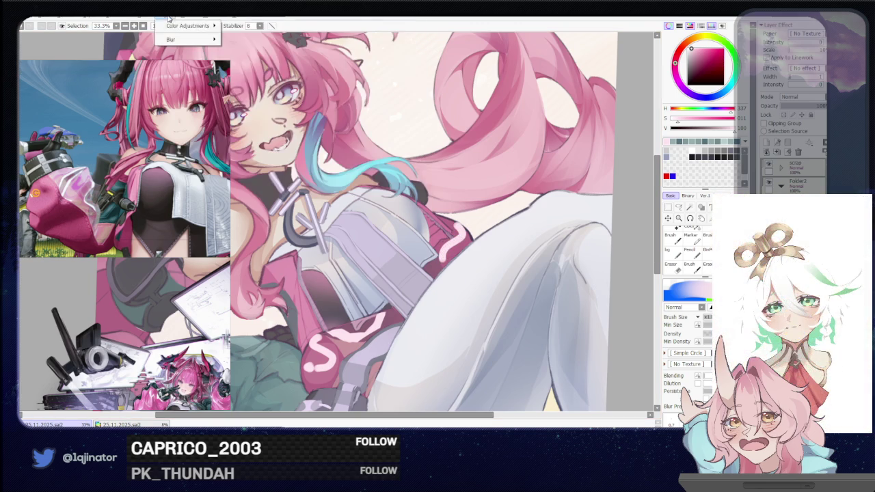
left_click(250, 41)
left_click_drag(434, 281, 421, 212)
left_click_drag(404, 267, 404, 240)
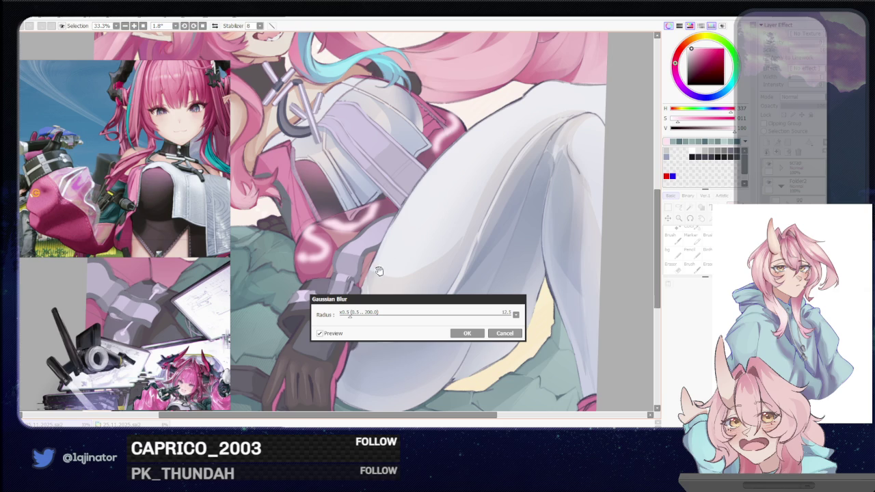
left_click(467, 333)
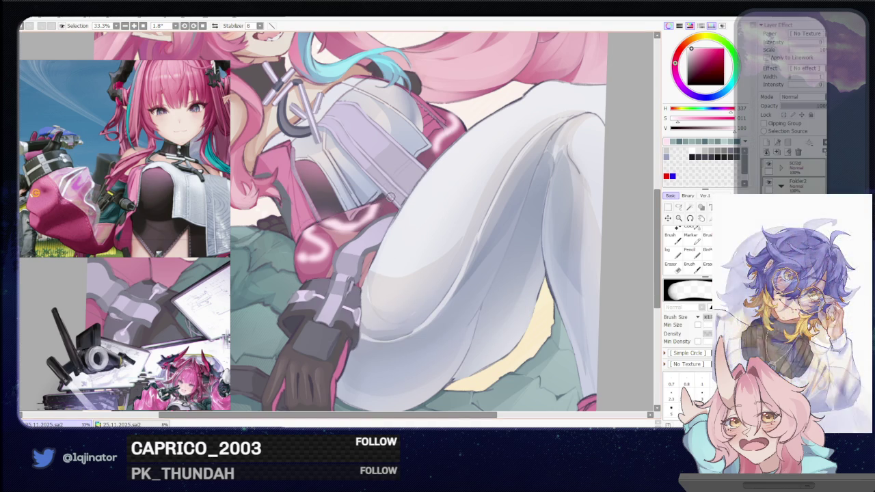
Step: Shrink the brush and darken the shading on the knee where sash meets tights
key("bracketleft")
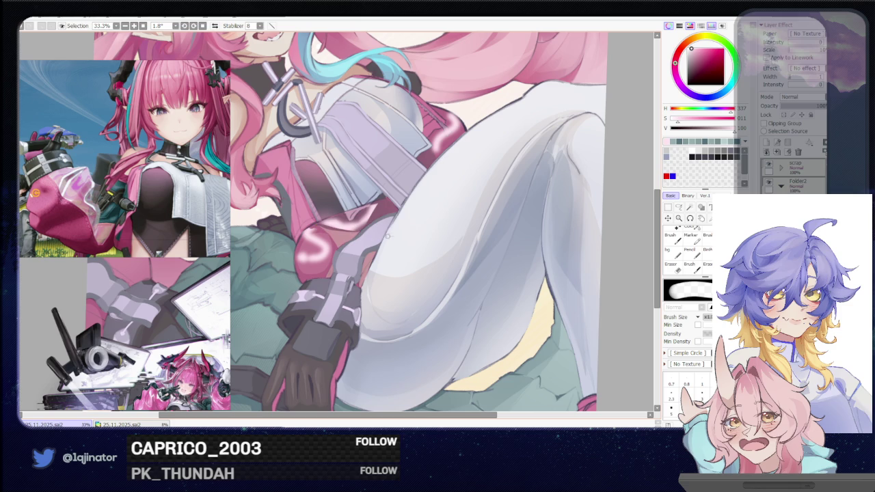
key("bracketleft")
left_click_drag(306, 249, 301, 263)
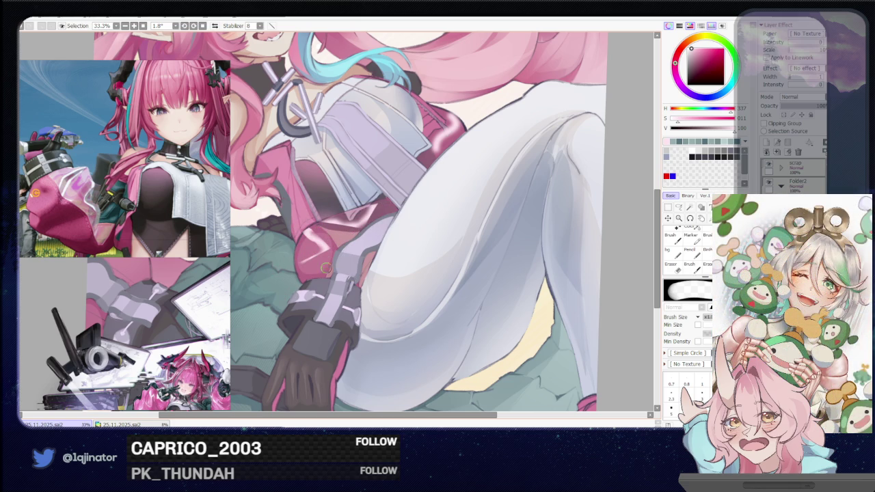
mouse_move(357, 254)
left_mouse_down()
mouse_move(341, 258)
mouse_move(310, 302)
left_mouse_up()
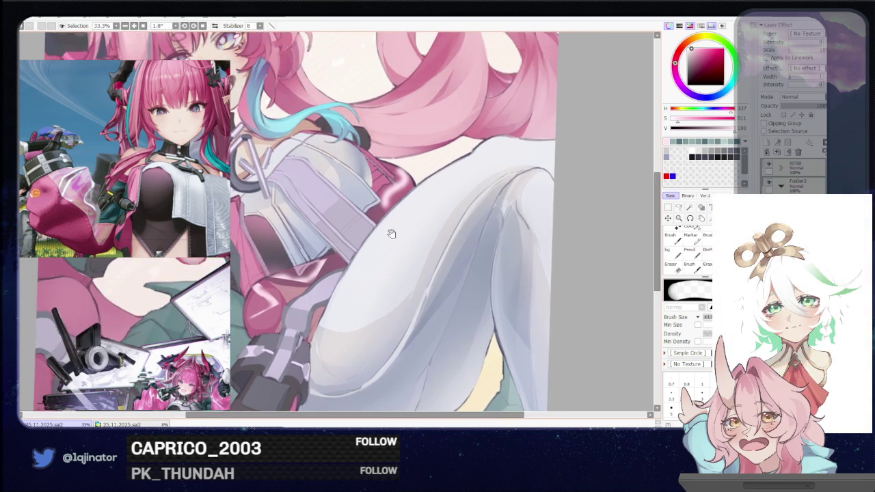
left_click_drag(385, 236, 353, 288)
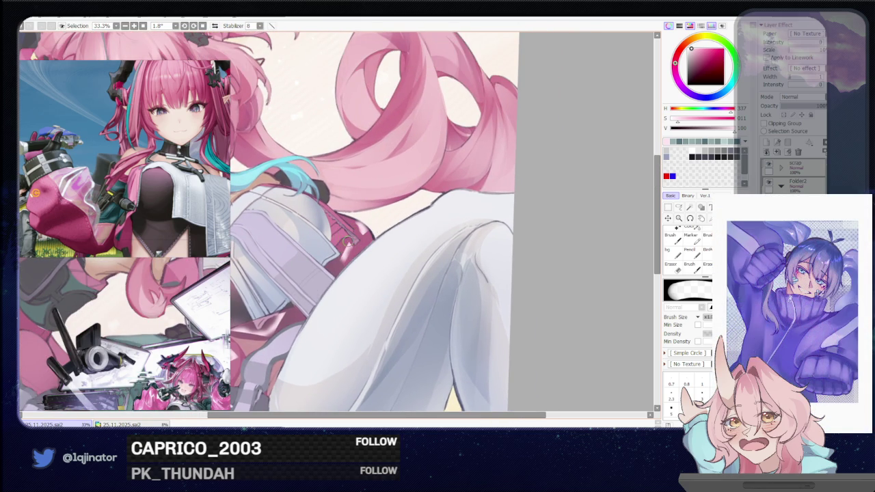
Step: Touch up the sash and white tights shading, alternating brush, eraser and blur tools
key("b")
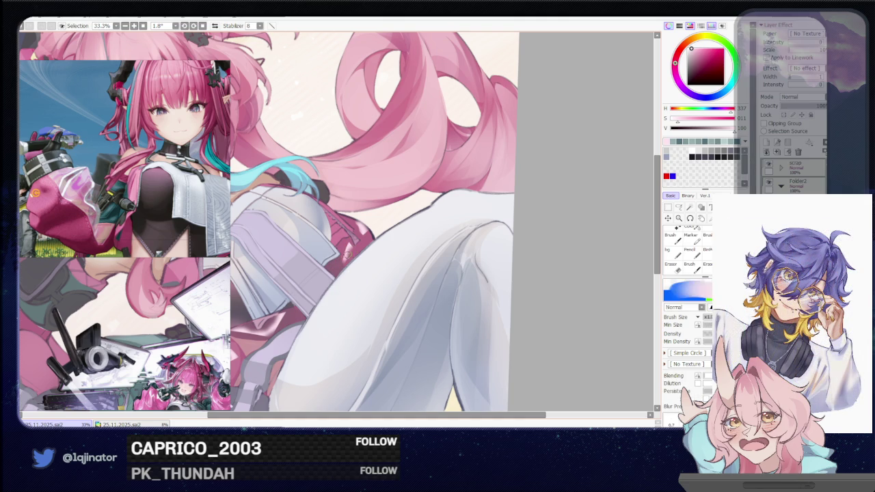
key("e")
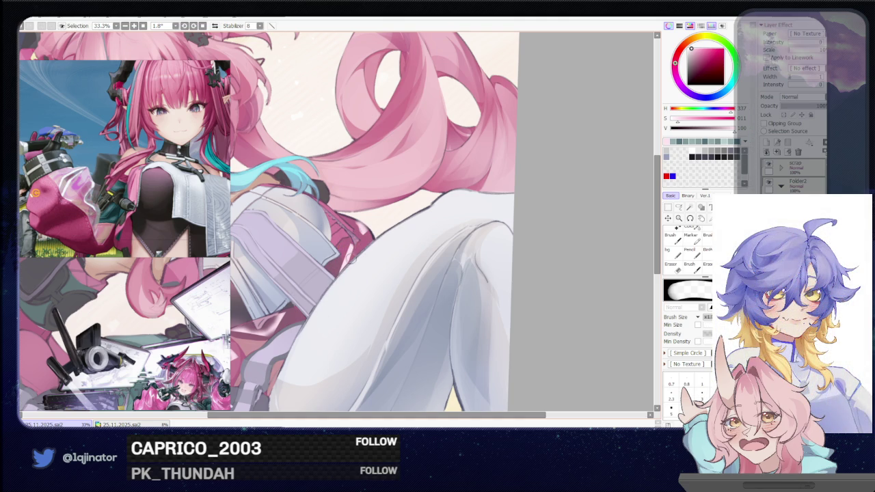
key("b")
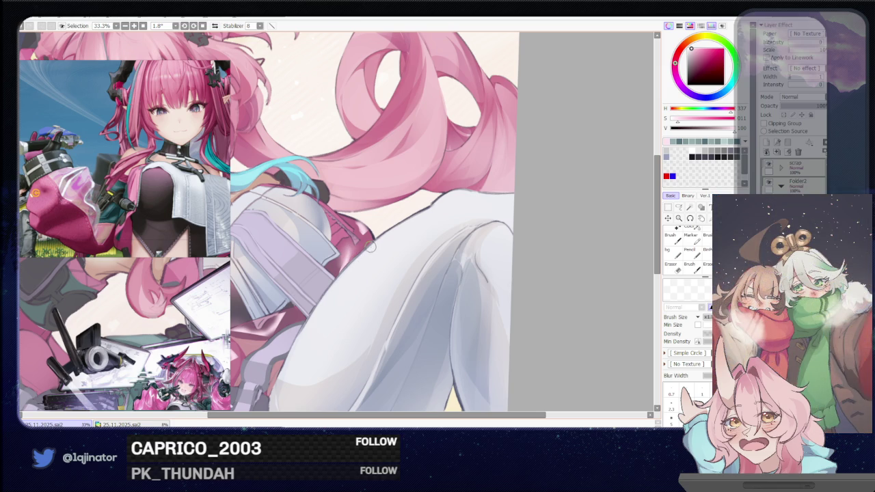
left_click_drag(388, 224, 361, 250)
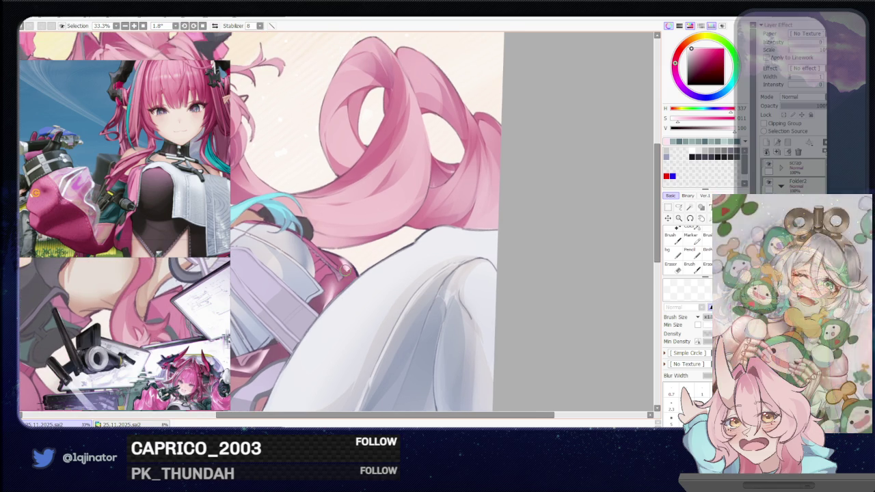
key("b")
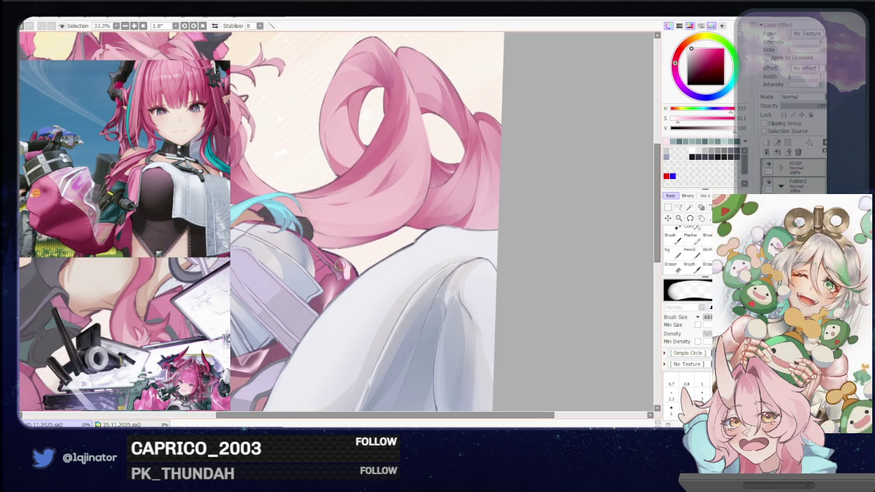
key("b")
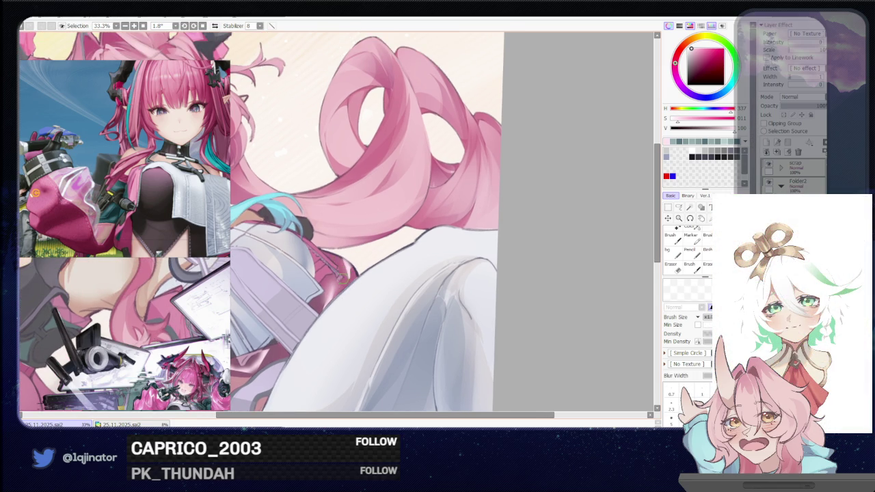
key("n")
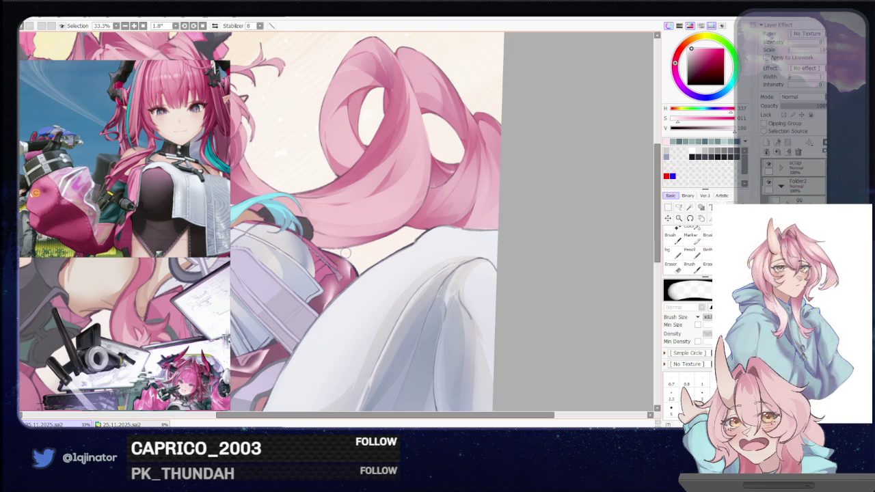
scroll(360, 272, "up", 3)
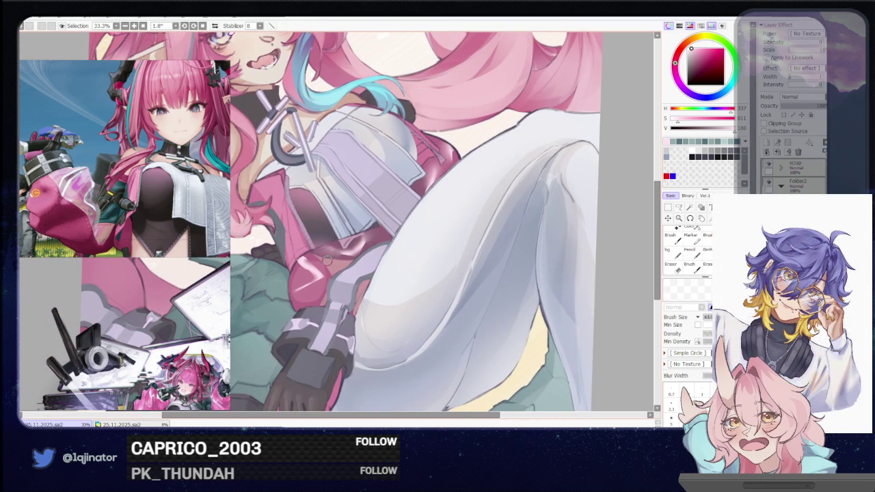
key("b")
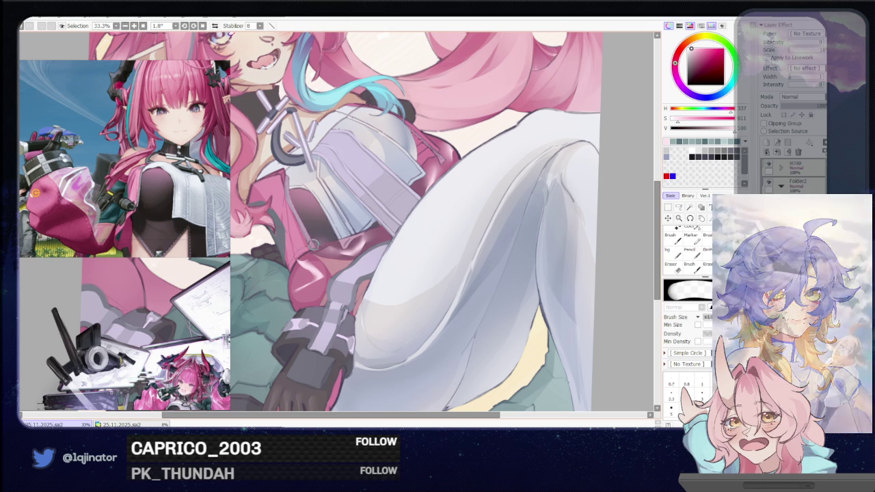
key("b")
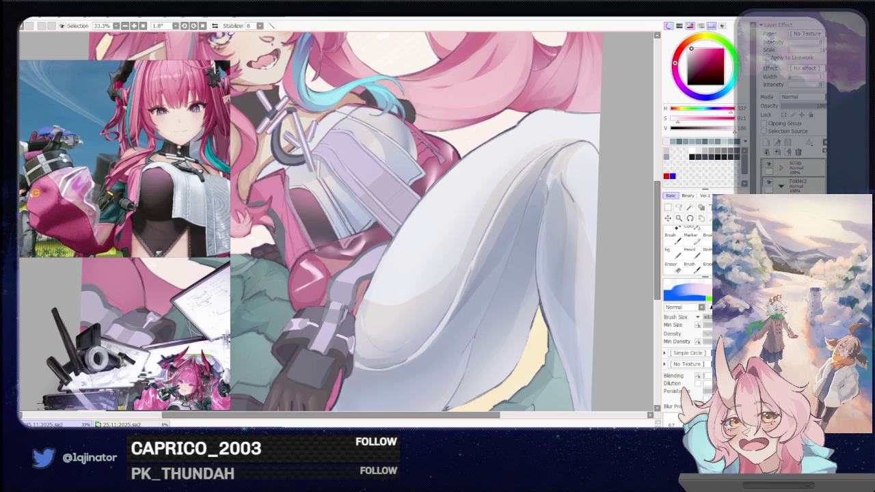
key("b")
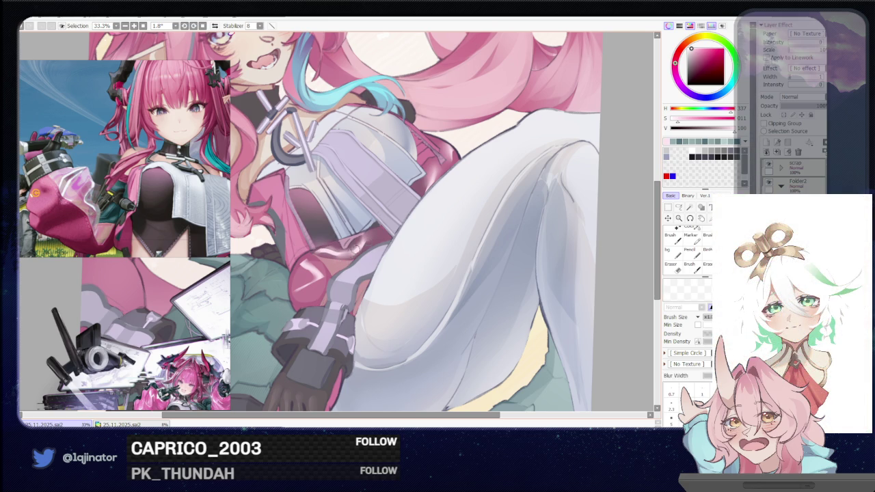
key("b")
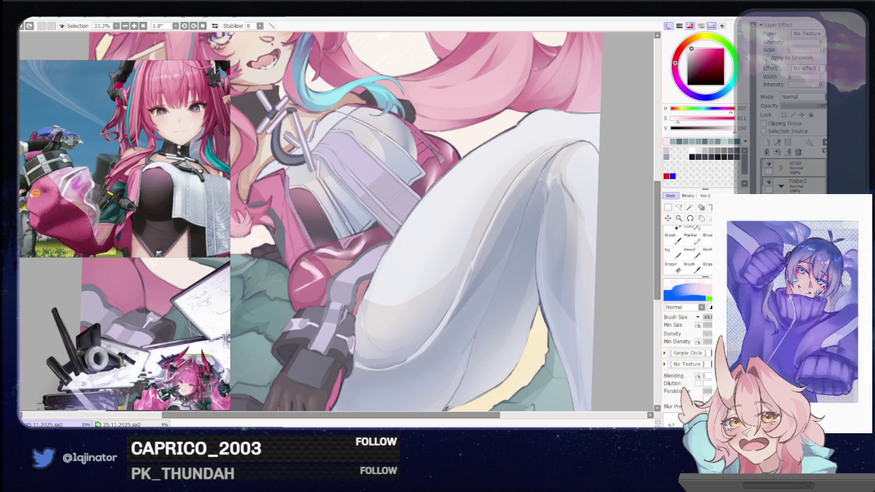
key("e")
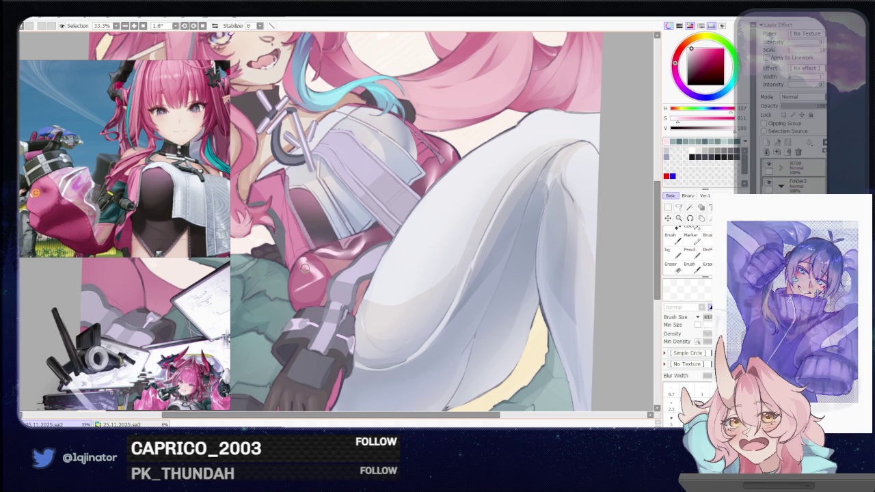
key("e")
key("e")
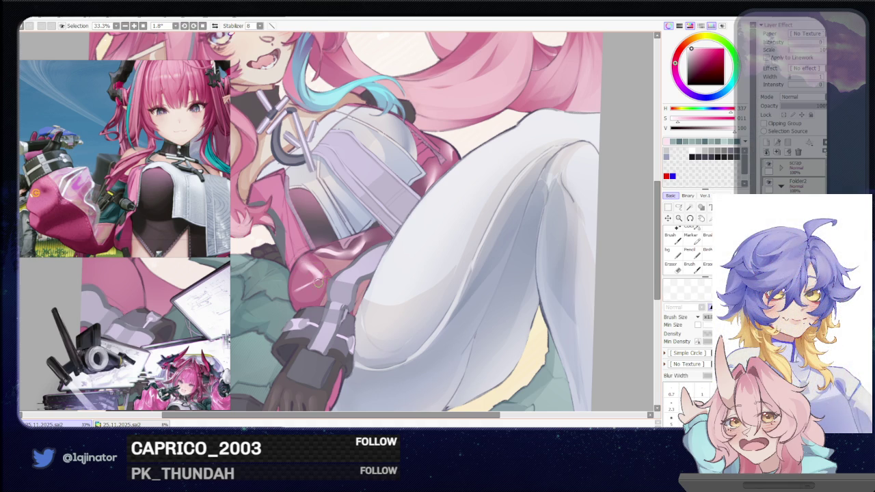
scroll(312, 287, "down", 2)
scroll(410, 281, "down", 2)
scroll(470, 295, "up", 2)
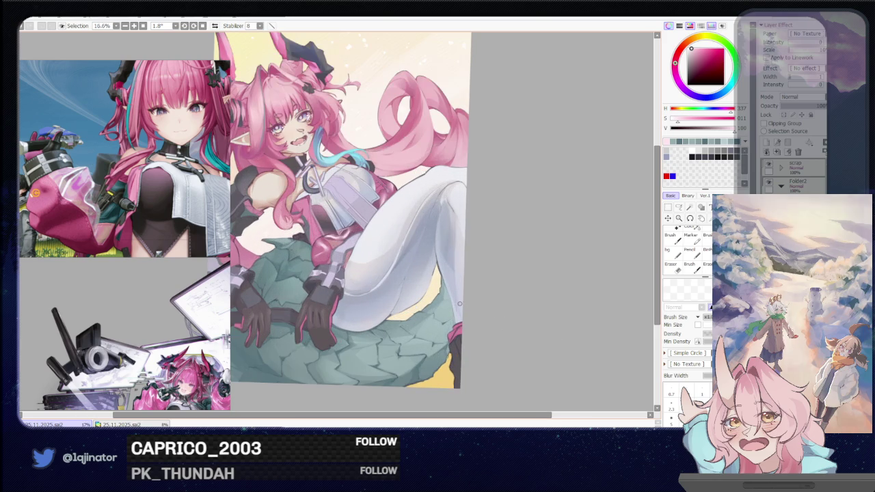
left_click_drag(425, 311, 445, 305)
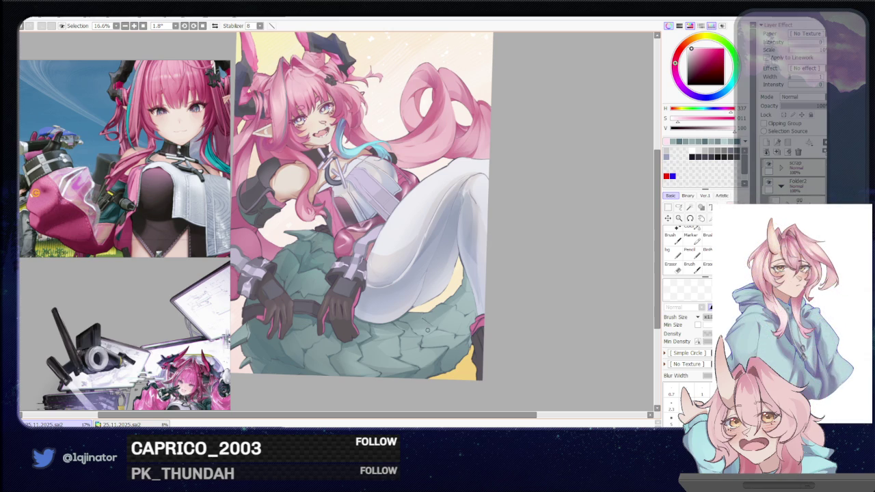
scroll(428, 321, "up", 1)
scroll(431, 313, "up", 1)
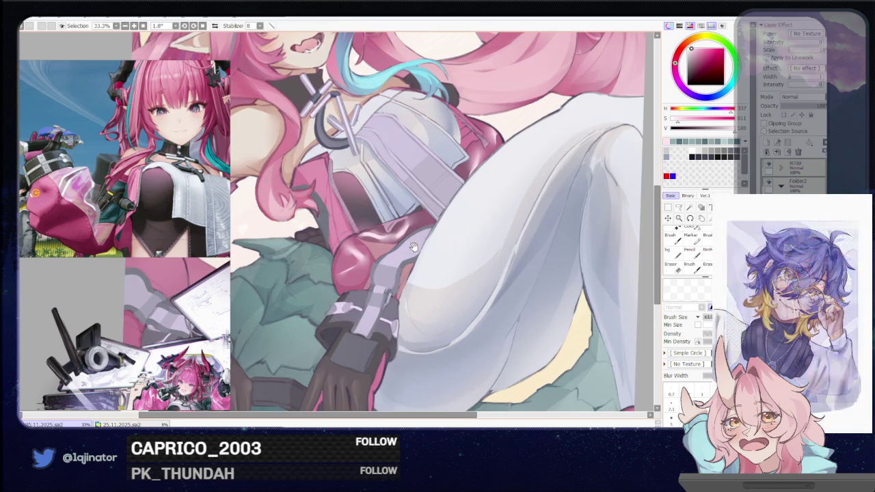
Step: Paint a light-pink glossy highlight on the hair curl beside her hip, refining with the eraser
left_click_drag(408, 251, 397, 272)
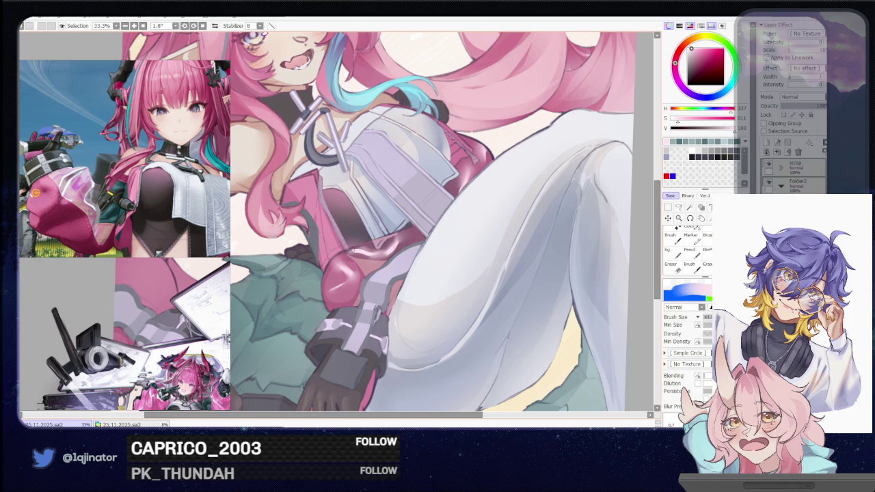
key("e")
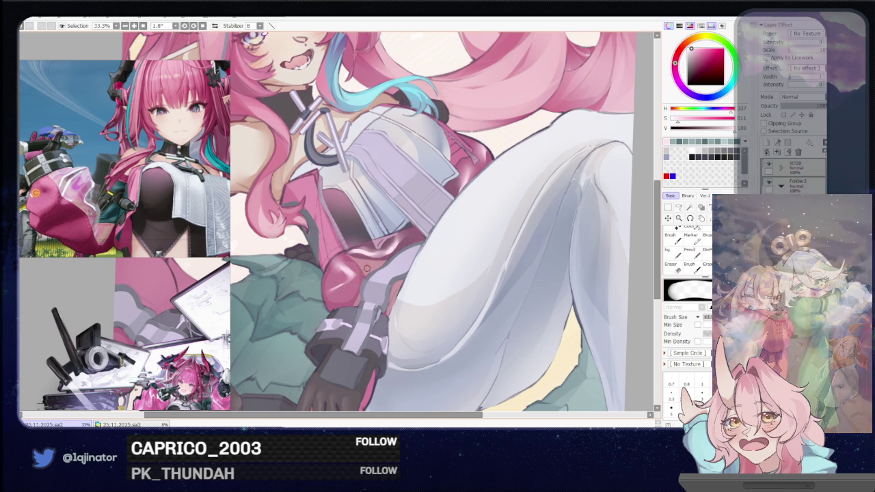
left_click_drag(299, 316, 504, 330)
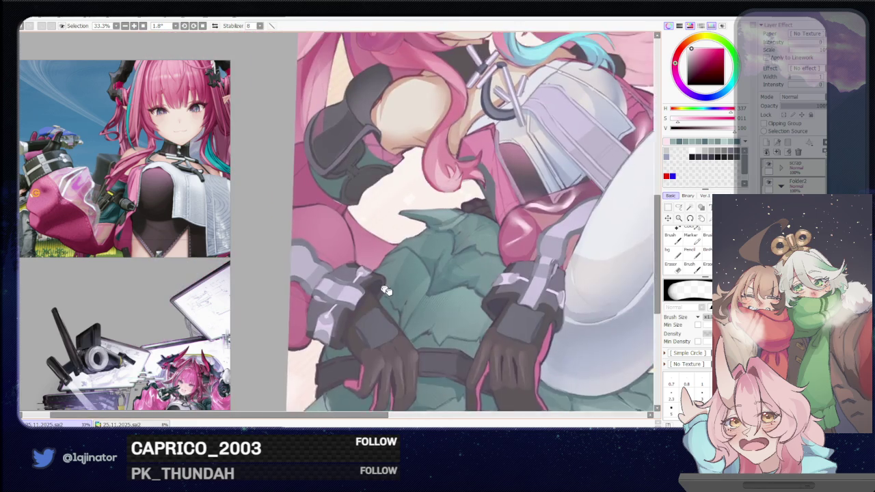
key("b")
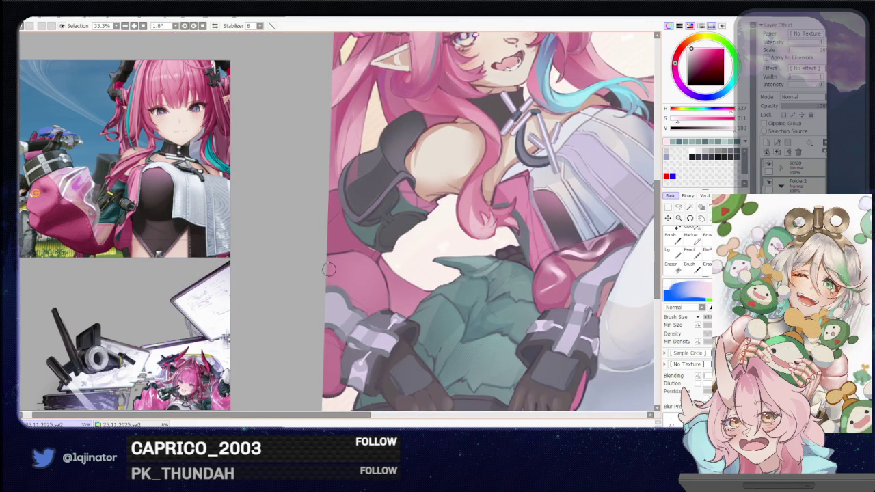
mouse_move(352, 294)
left_mouse_down()
mouse_move(386, 274)
mouse_move(333, 273)
left_mouse_up()
key("e")
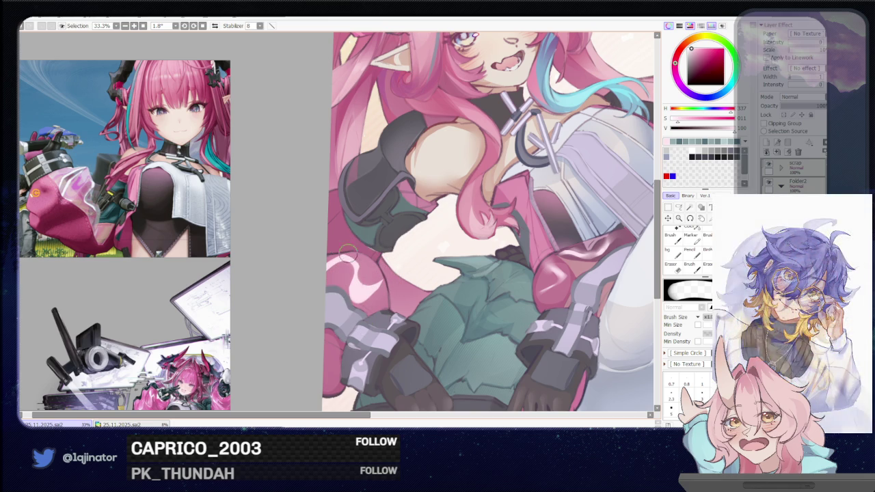
key("b")
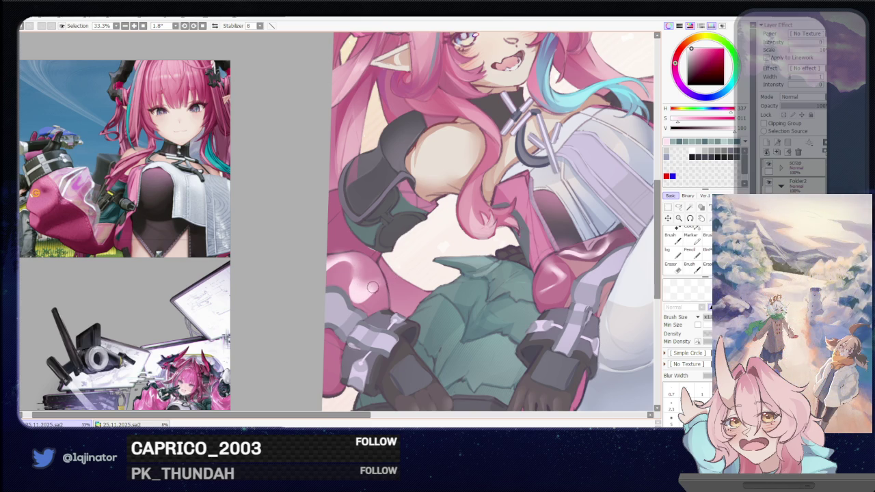
key("b")
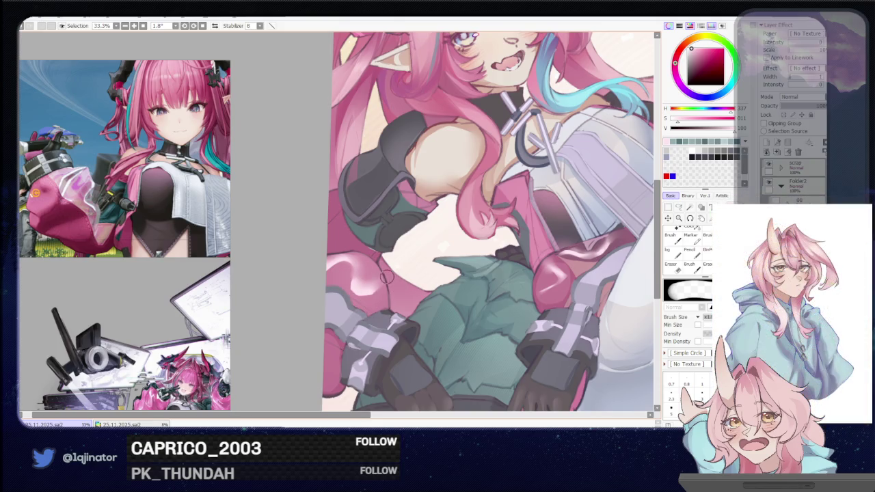
Step: Refine the dark gloves and pink curls on her lap, then pick the lasso and move toward the face
left_click_drag(380, 312, 395, 259)
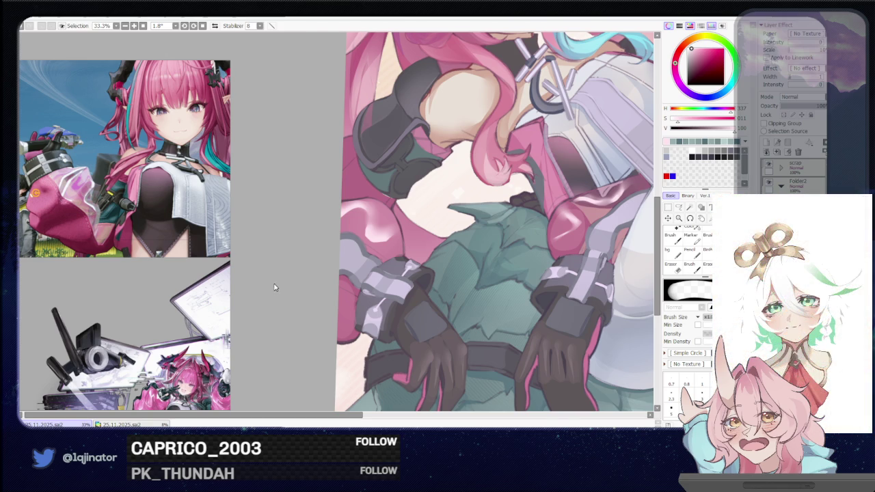
left_click(679, 207)
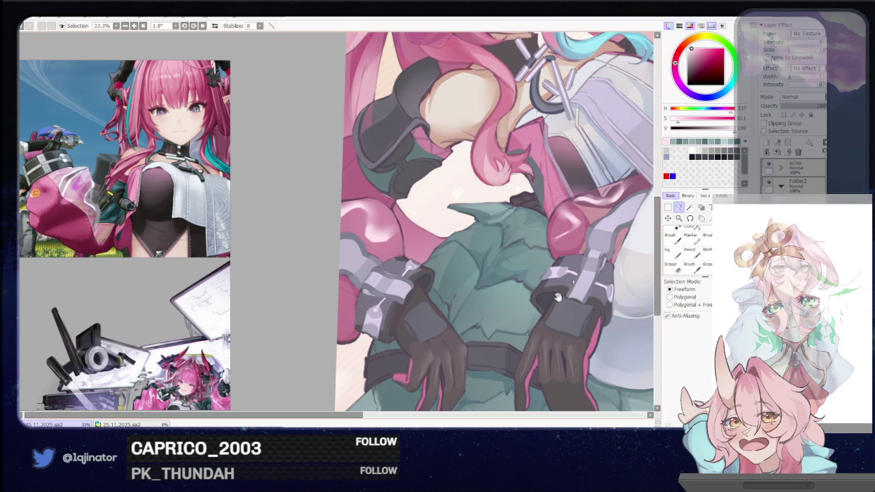
left_click_drag(489, 287, 455, 286)
scroll(456, 286, "up", 2)
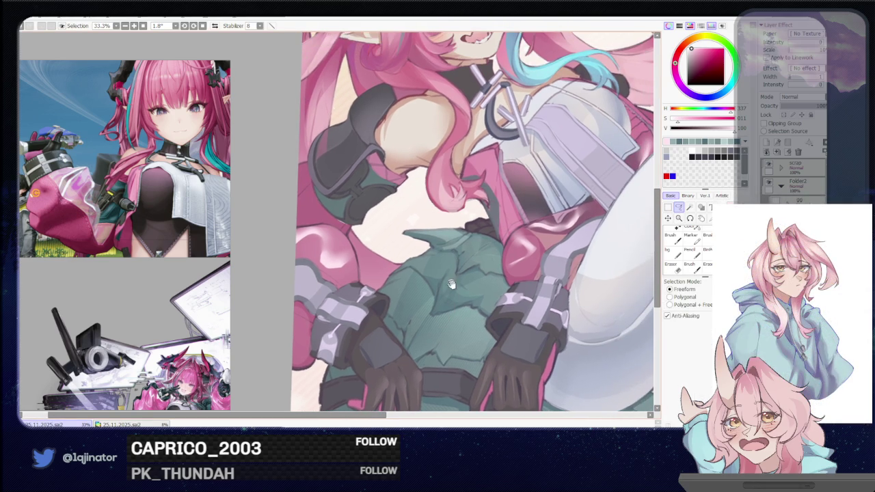
scroll(454, 271, "up", 2)
scroll(407, 286, "up", 2)
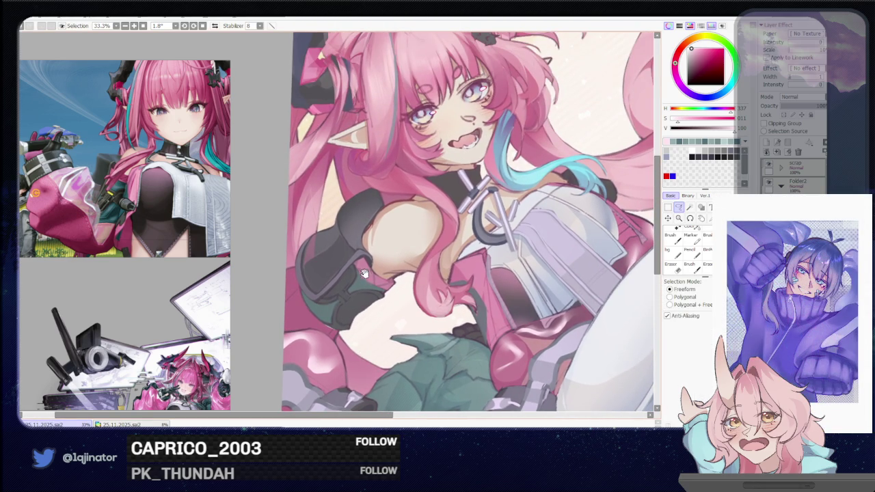
Step: Paint a light-pink curved highlight on the dark upper-arm armour and erase its top
scroll(347, 287, "up", 2)
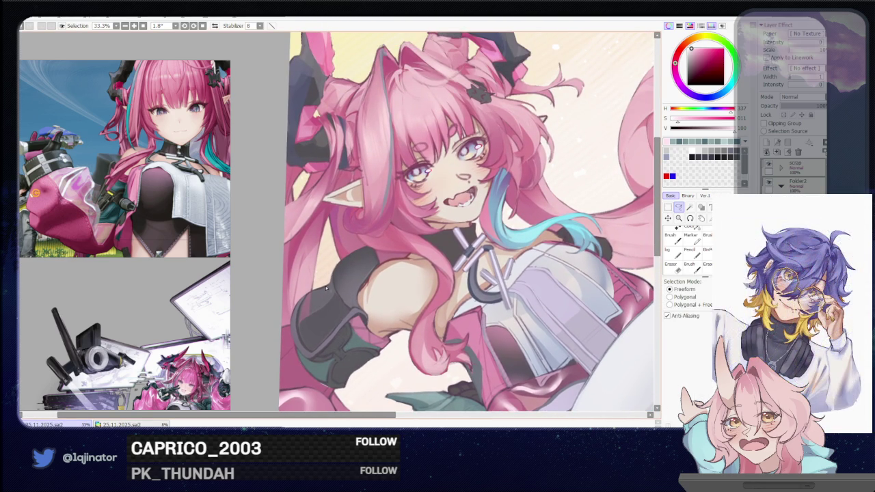
key("b")
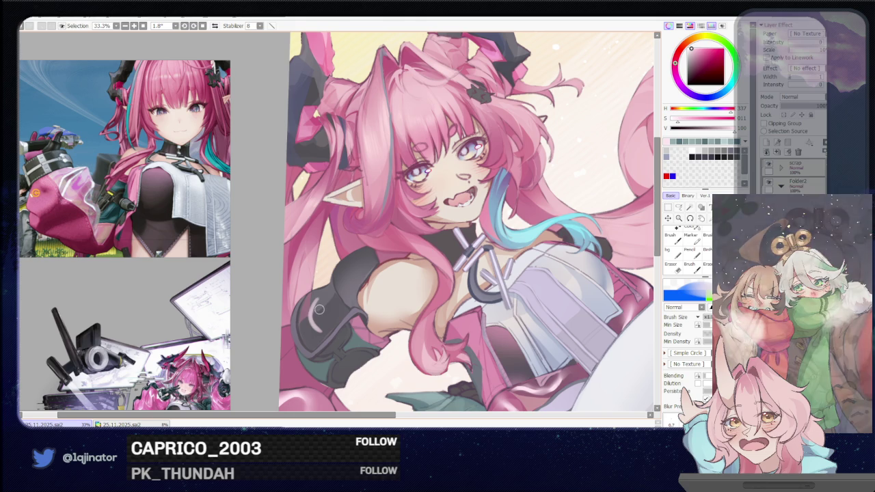
left_click_drag(320, 294, 317, 329)
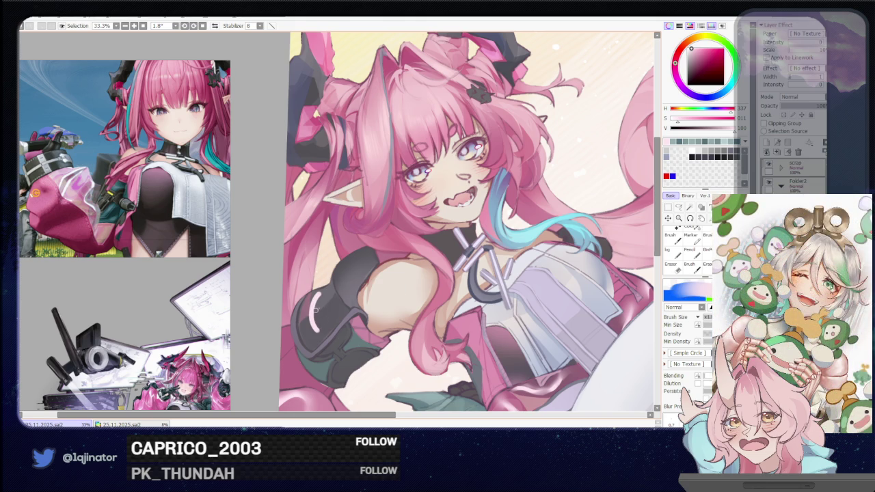
key("e")
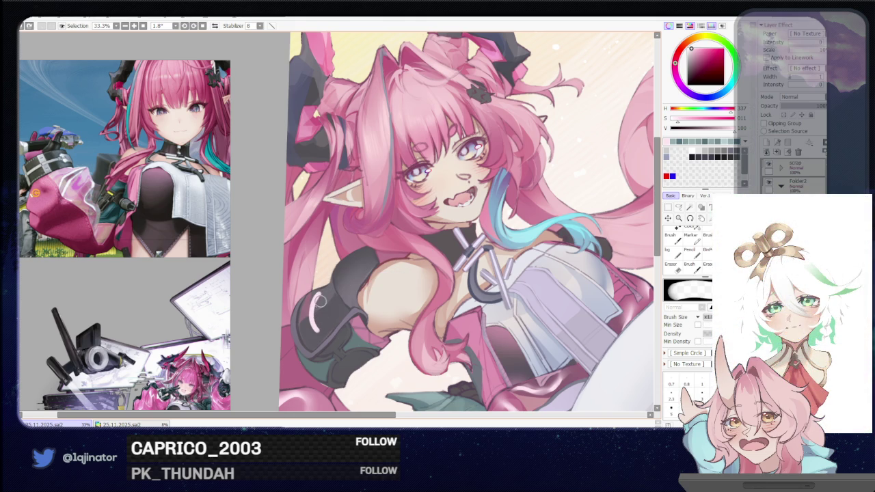
left_click_drag(316, 301, 323, 304)
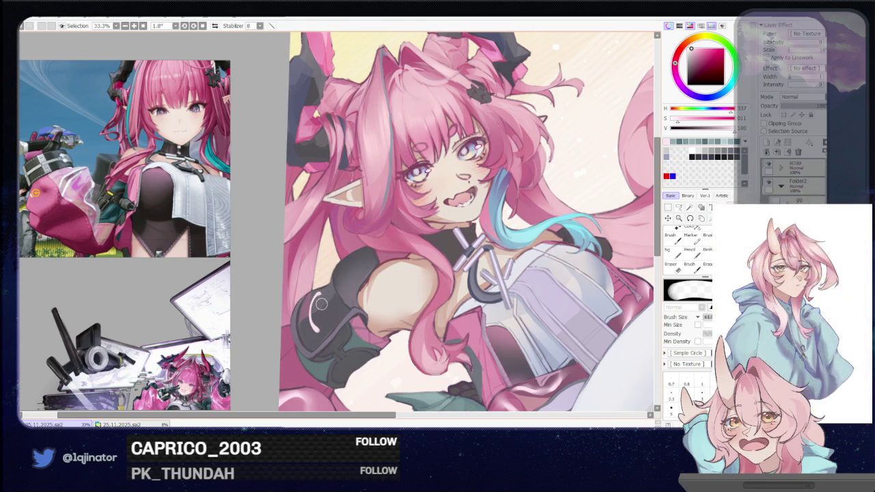
Step: Darken part of the black arm armour with the size-18 brush, refining with the eraser
key("b")
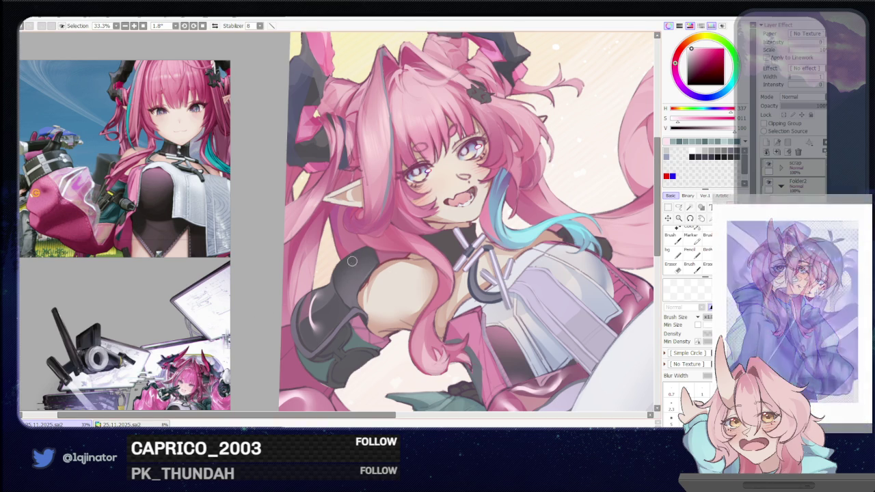
key("b")
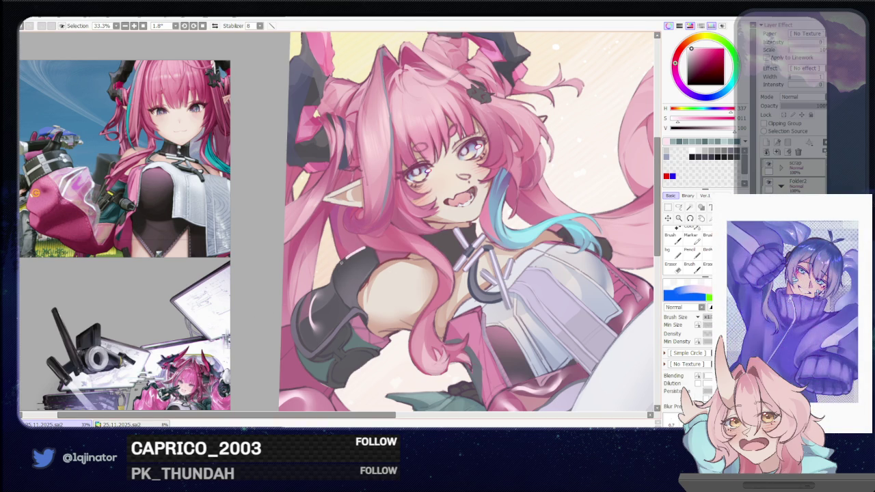
left_click_drag(341, 292, 352, 255)
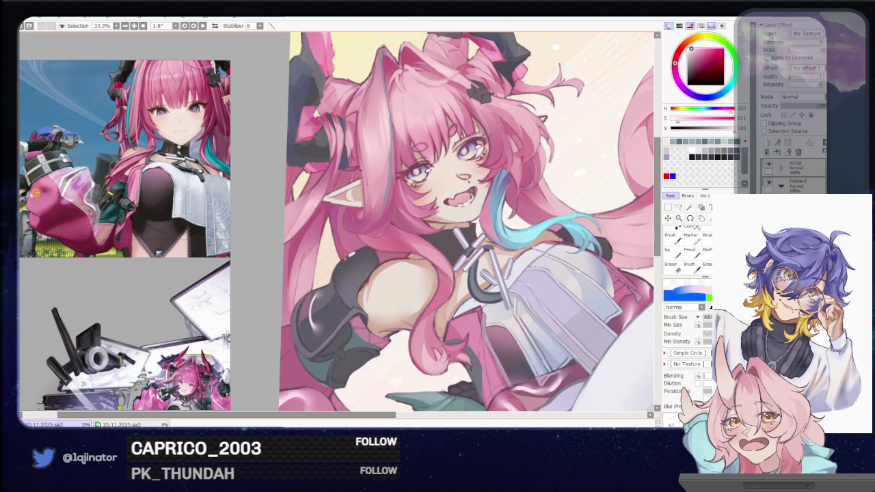
key("e")
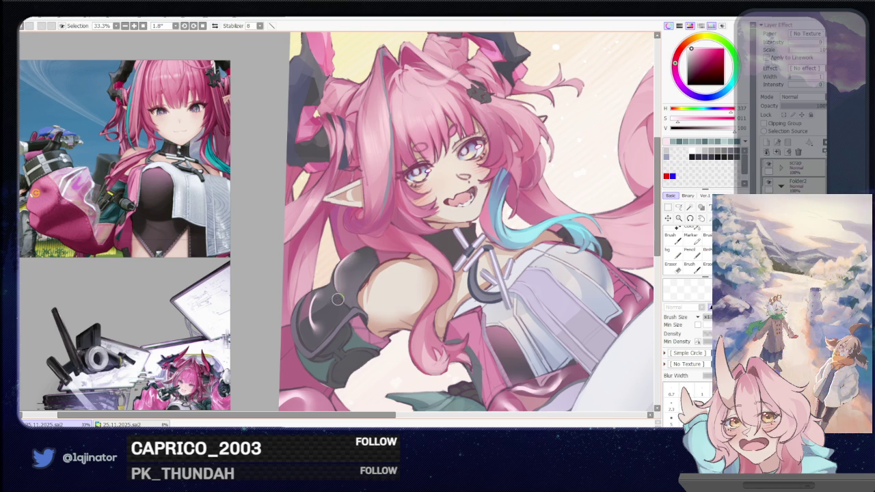
key("b")
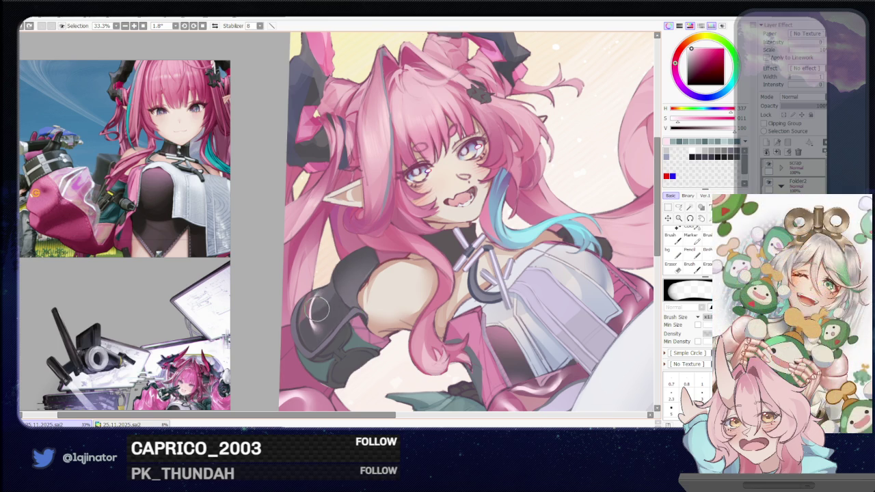
key("e")
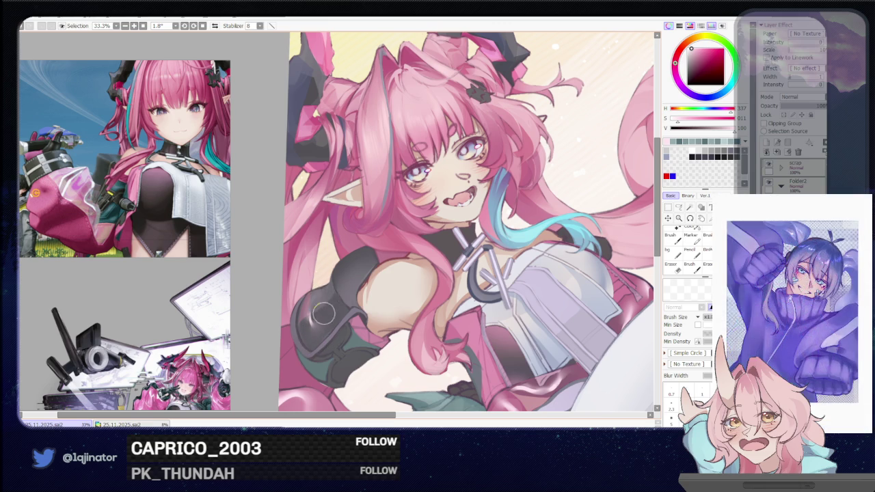
scroll(465, 260, "down", 2)
scroll(465, 260, "down", 2)
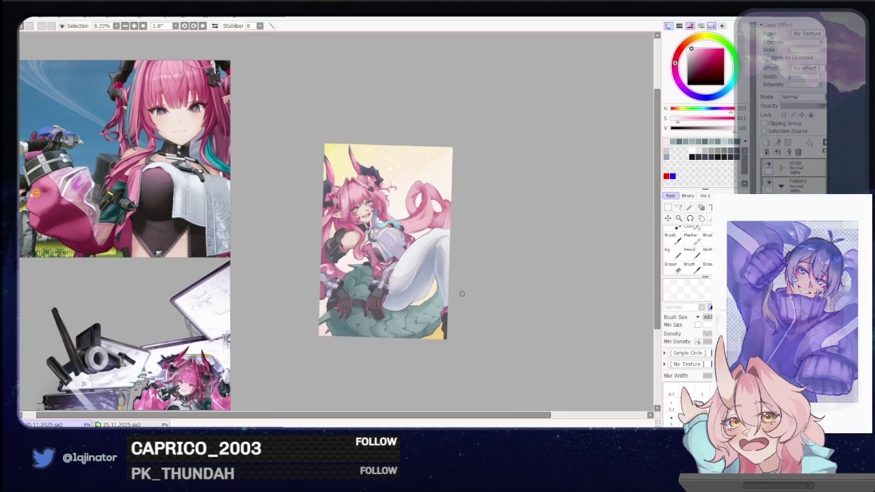
scroll(461, 294, "up", 2)
scroll(451, 308, "up", 1)
left_click_drag(438, 326, 444, 287)
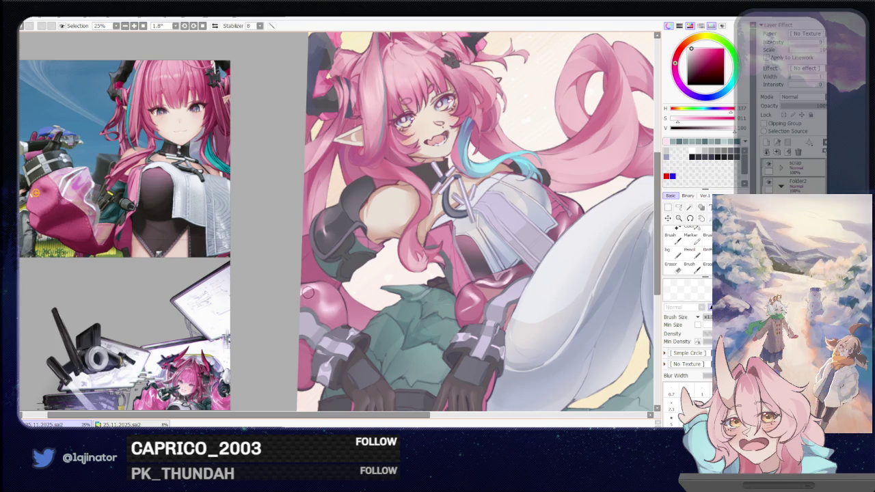
scroll(504, 239, "down", 2)
scroll(558, 265, "down", 1)
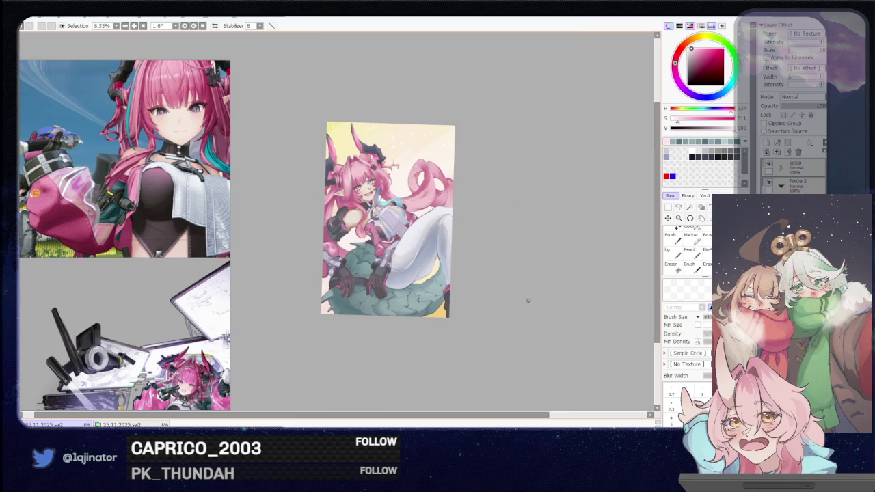
left_click_drag(531, 298, 653, 339)
left_click_drag(388, 274, 396, 306)
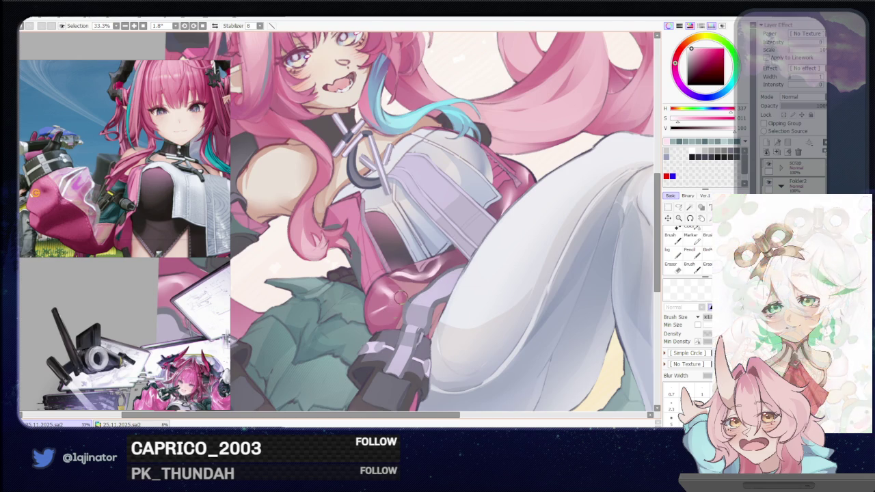
key("b")
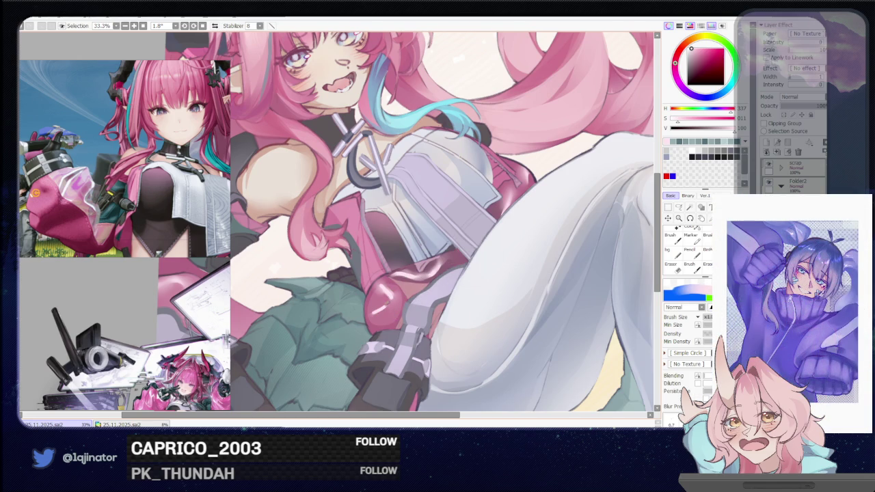
key("ctrl+minus")
key("ctrl+minus")
key("ctrl+plus")
key("e")
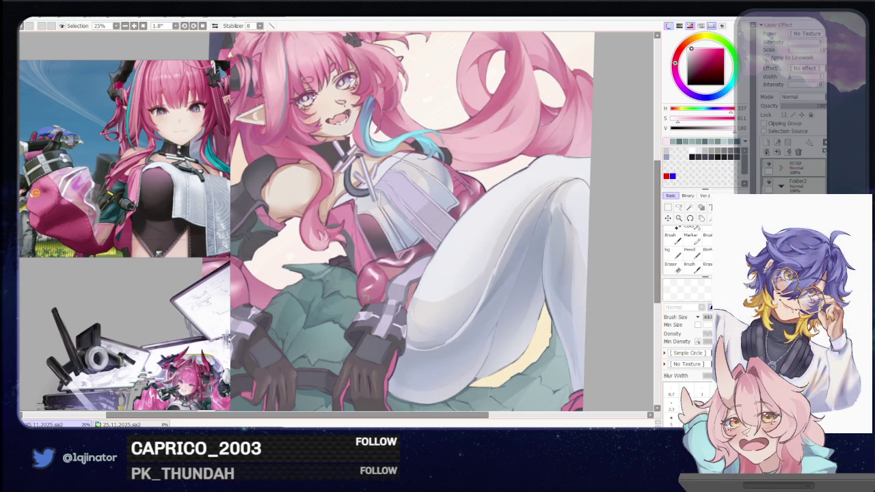
key("ctrl+minus")
key("ctrl+minus")
key("ctrl+minus")
left_click_drag(547, 265, 527, 276)
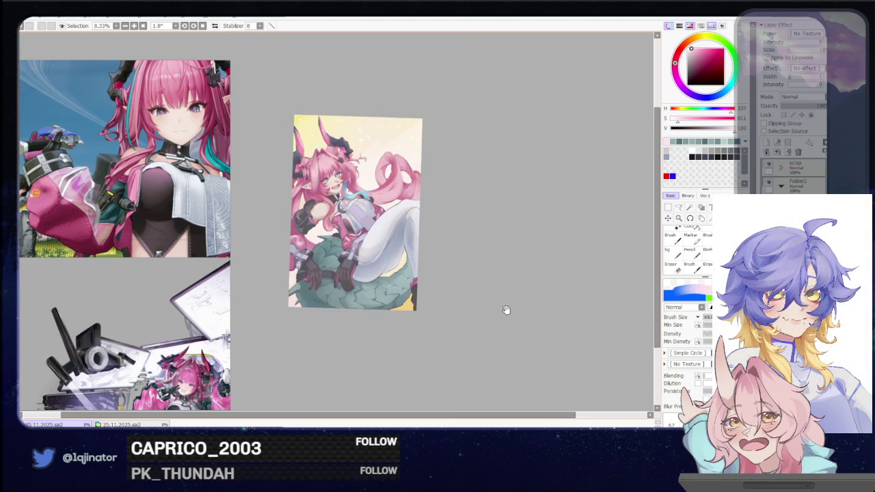
left_click_drag(492, 328, 483, 334)
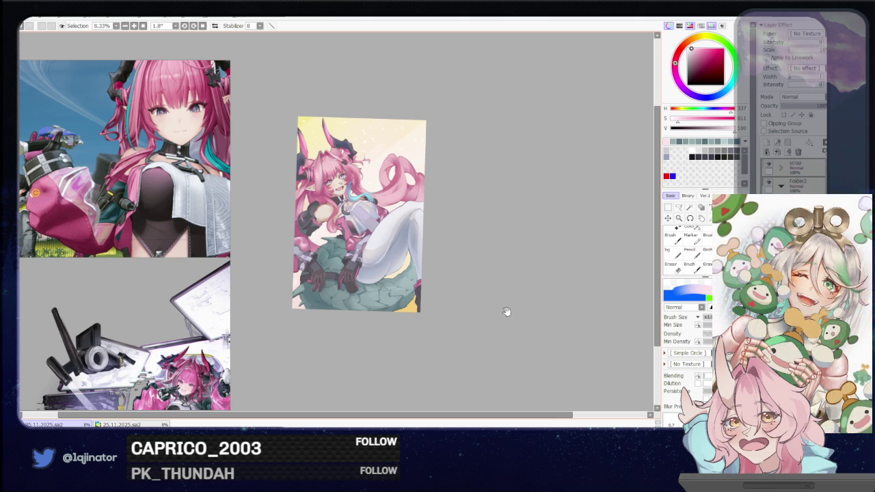
left_click_drag(506, 311, 506, 322)
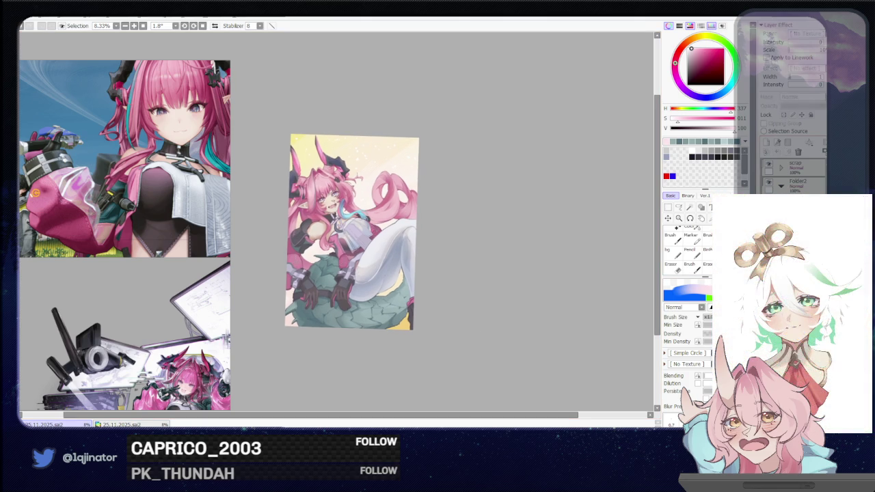
scroll(402, 250, "up", 3)
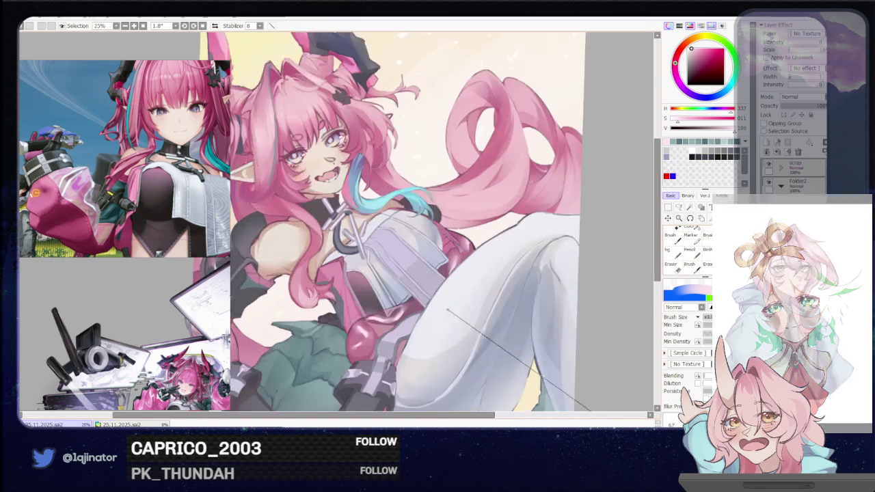
Step: Mirror and rotate the canvas, then lasso a freeform selection along the raised leg's edge
left_click(366, 206, "alt")
key("m")
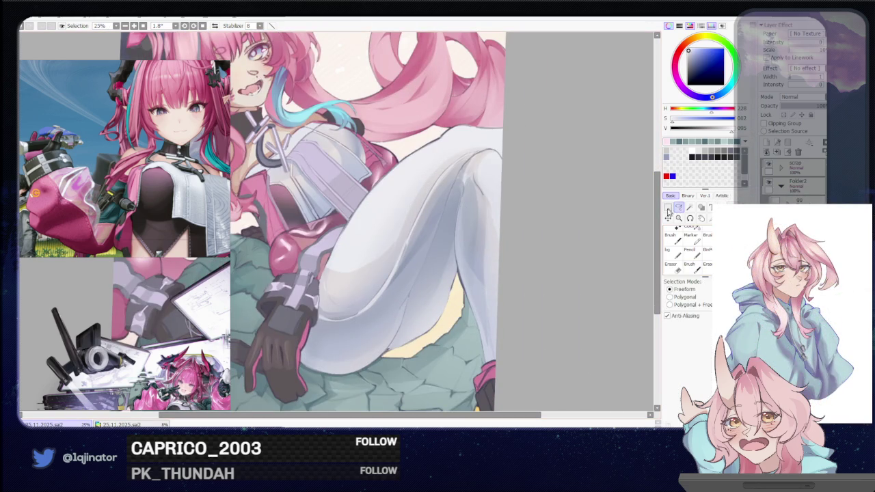
key("h")
mouse_move(361, 295)
left_mouse_down()
mouse_move(319, 237)
mouse_move(336, 243)
left_mouse_up()
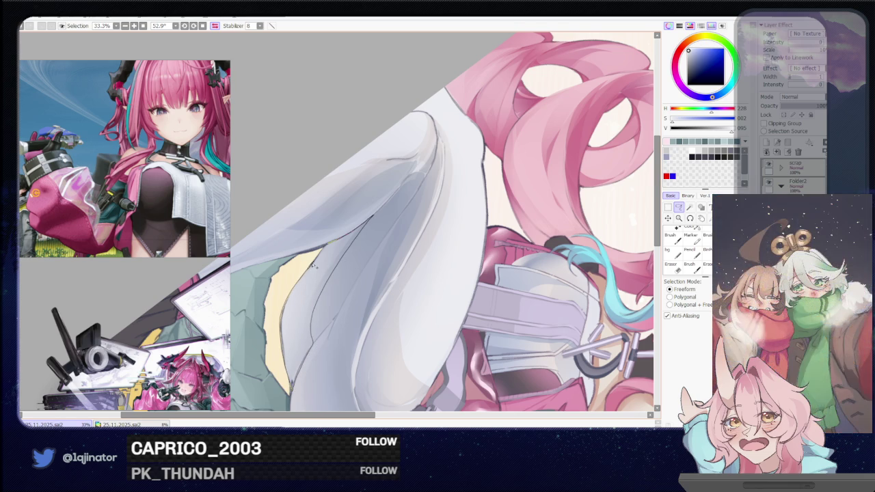
left_click_drag(324, 250, 324, 250)
scroll(325, 253, "down", 2)
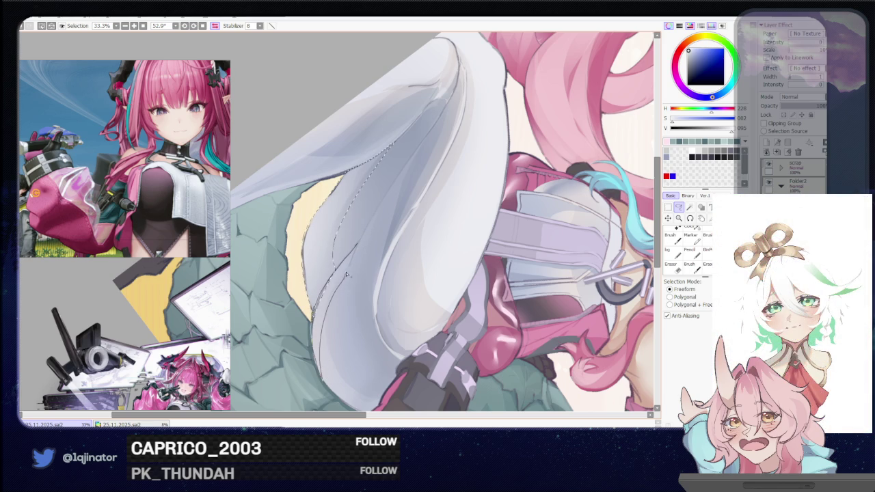
left_click_drag(346, 274, 318, 269)
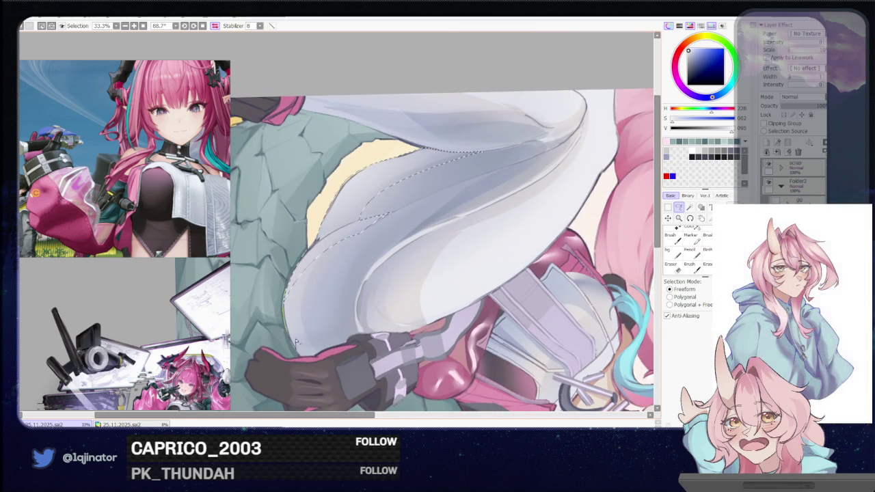
Step: Enlarge the brush, zoom out, return to freeform selection and turn the view upright
key("b")
left_click_drag(345, 219, 356, 204)
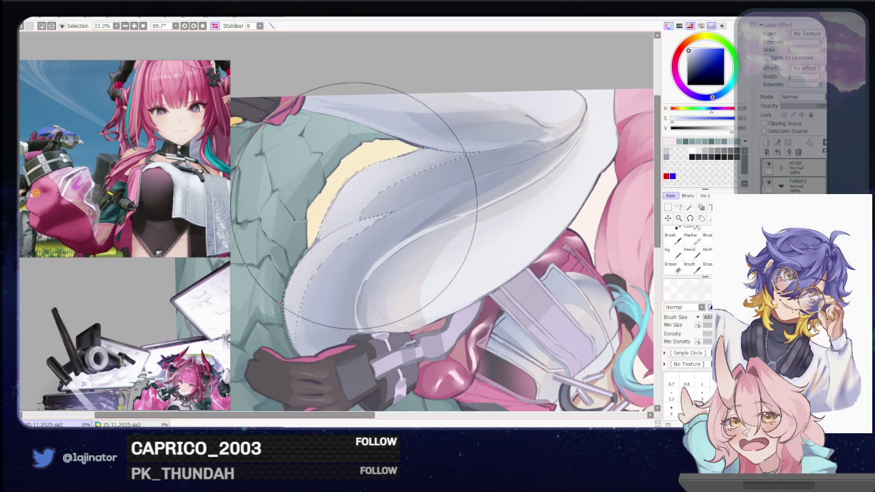
scroll(357, 204, "down", 1)
scroll(636, 206, "down", 2)
key("m")
mouse_move(586, 234)
left_mouse_down()
mouse_move(403, 301)
mouse_move(400, 318)
left_mouse_up()
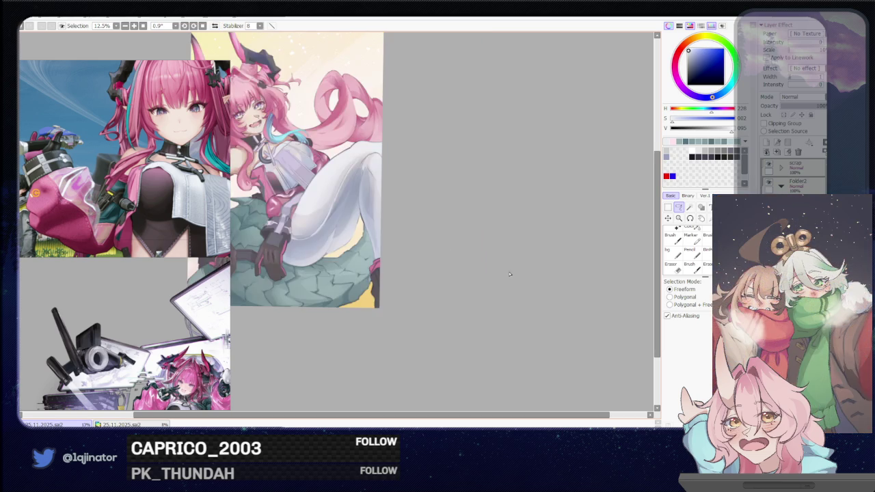
Step: Unmirror the view, zoom into the necklace, and darken the C-shaped ring's outline
key("h")
scroll(493, 288, "up", 1)
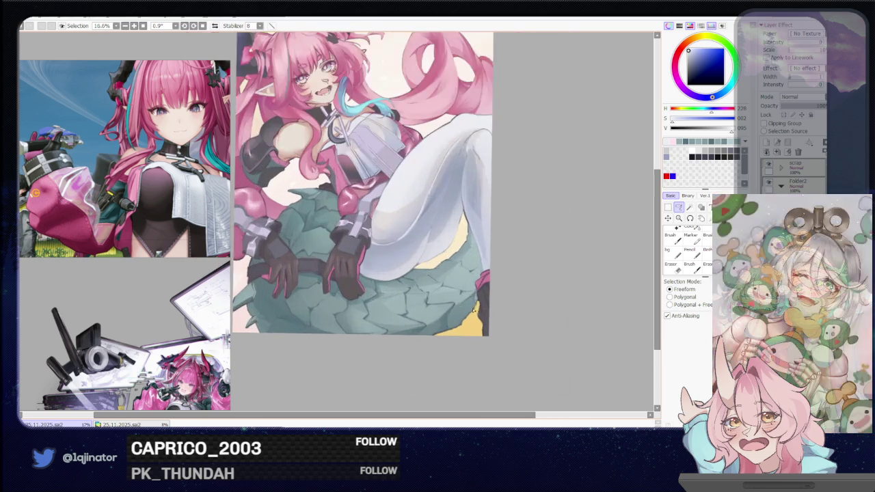
left_click_drag(493, 288, 458, 308)
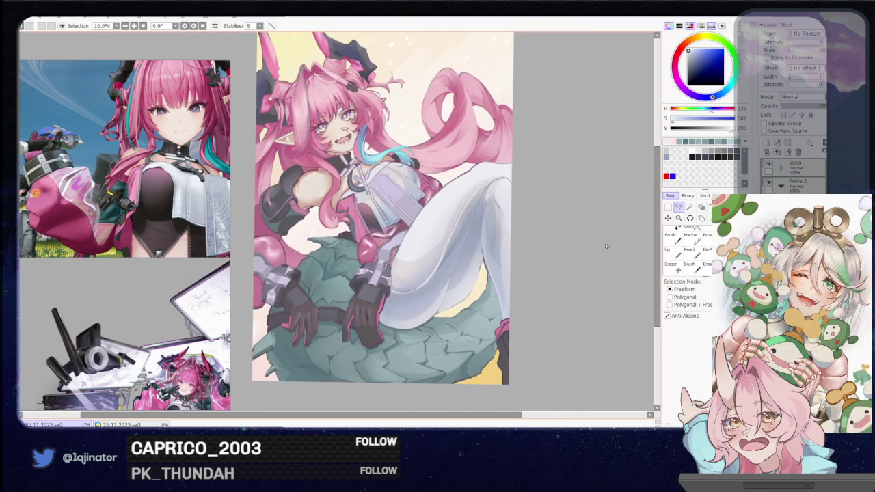
scroll(520, 290, "up", 1)
scroll(520, 290, "up", 1)
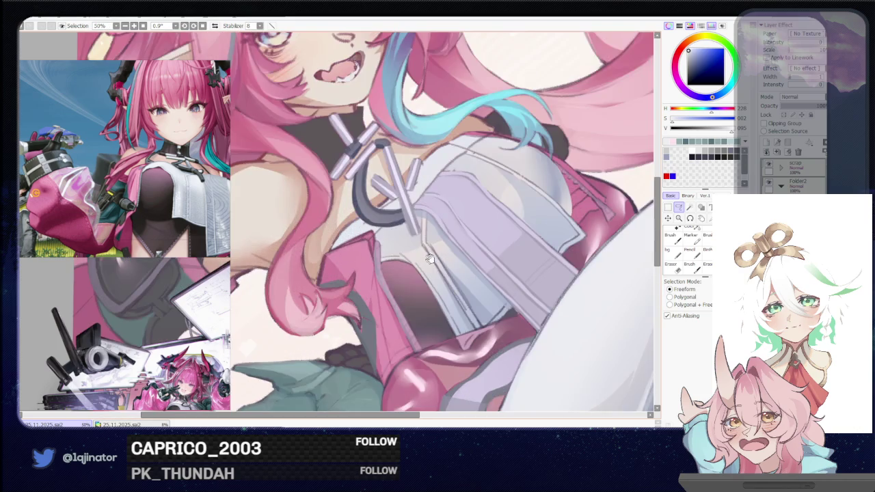
scroll(520, 290, "up", 1)
scroll(520, 290, "up", 1)
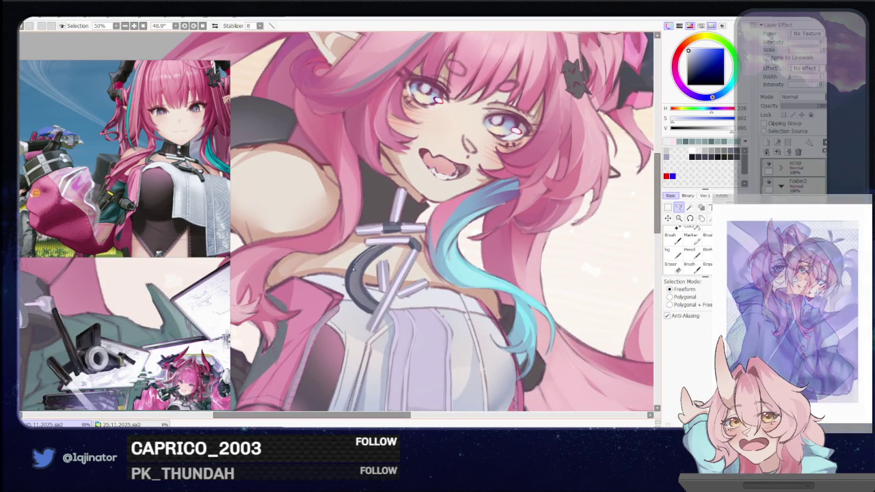
left_click_drag(373, 247, 350, 277)
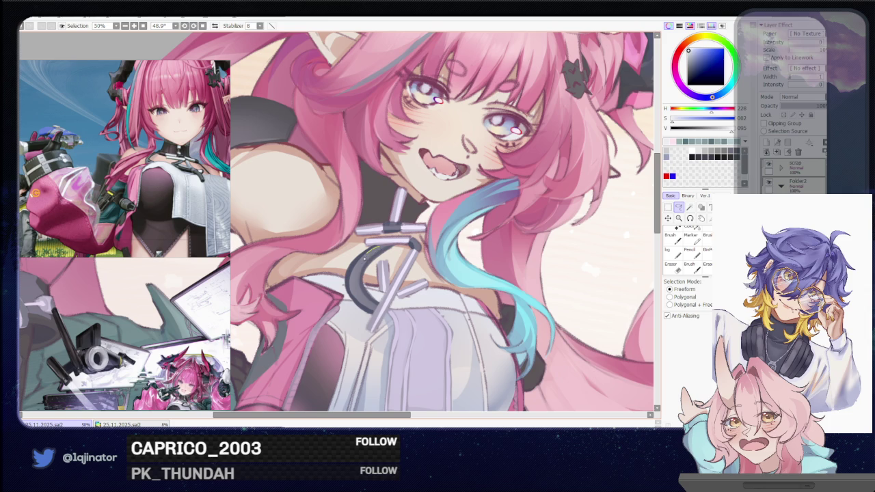
Step: Lasso along the dark C-shaped stroke, including the ring's lower part
left_click_drag(371, 254, 361, 259)
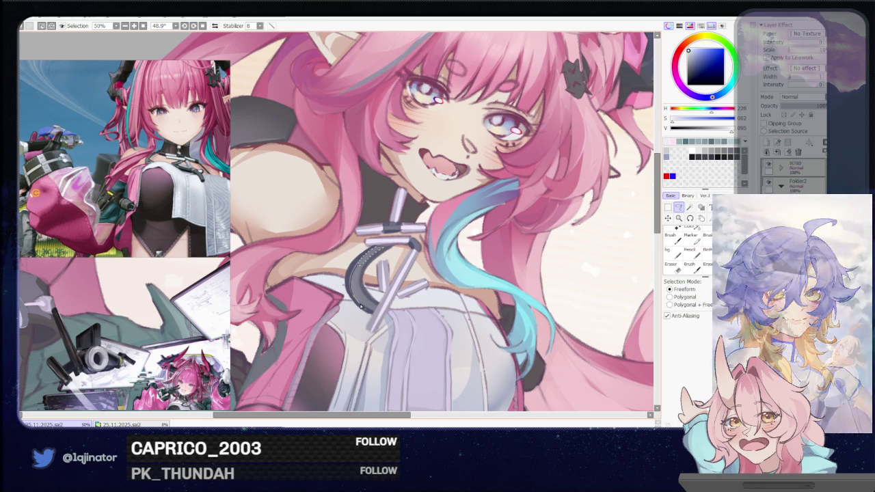
left_click_drag(369, 306, 356, 277)
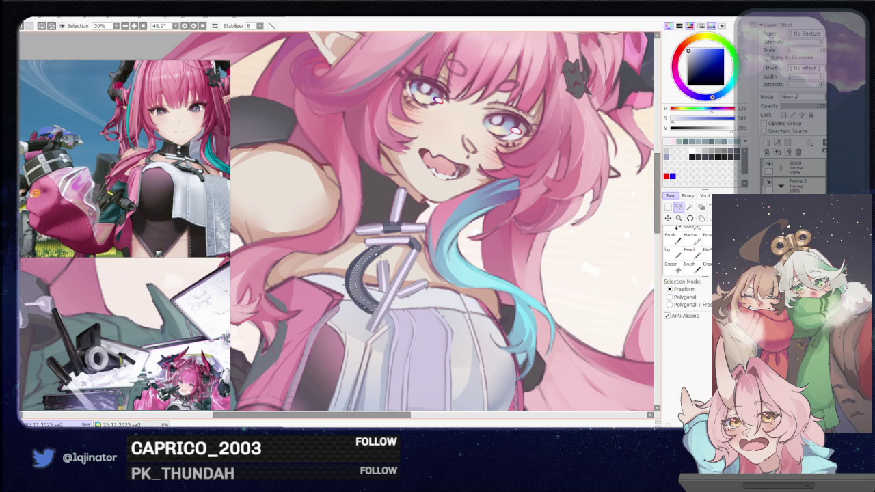
key("b")
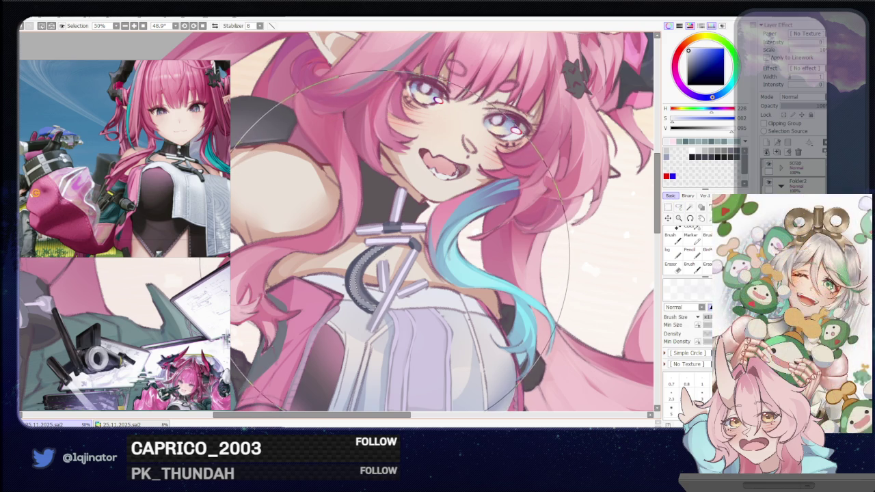
Step: Zoom the canvas to 33.3% and straighten and pan the view toward the hair
scroll(400, 236, "down", 3)
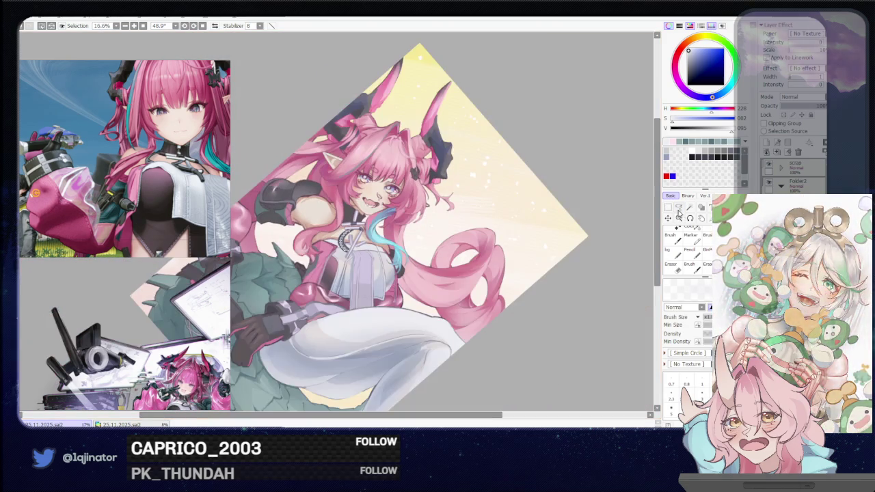
left_click(679, 207)
scroll(417, 264, "up", 2)
scroll(417, 263, "up", 4)
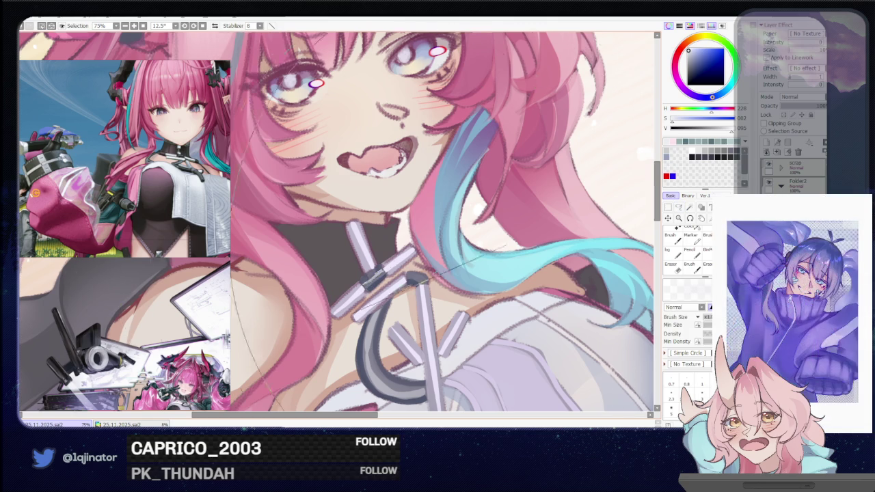
scroll(393, 264, "down", 5)
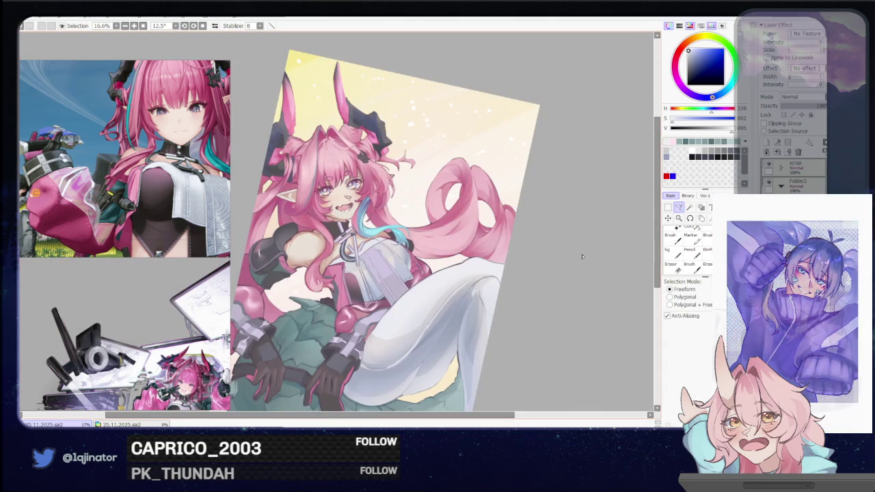
scroll(411, 262, "up", 2)
scroll(411, 262, "up", 3)
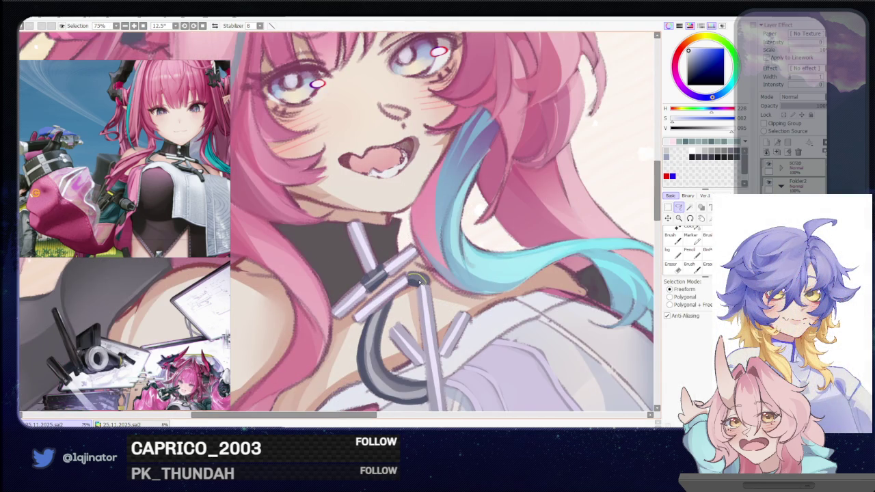
scroll(622, 240, "down", 5)
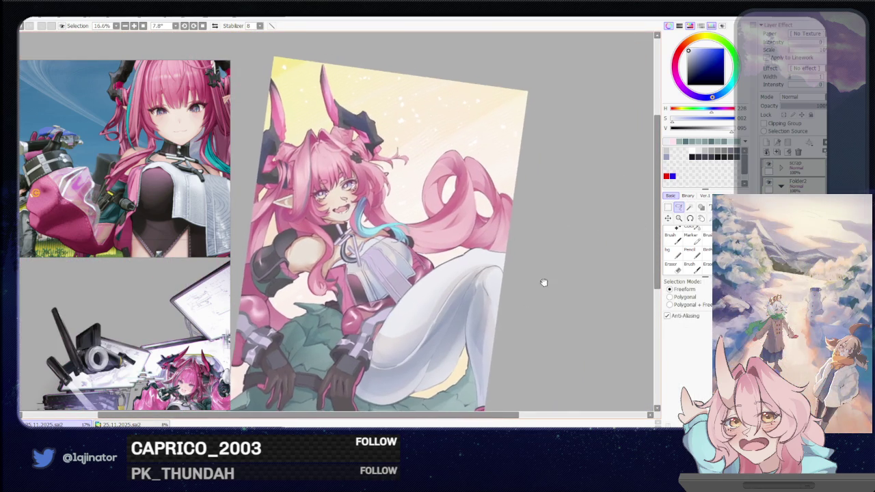
left_click_drag(572, 228, 483, 314)
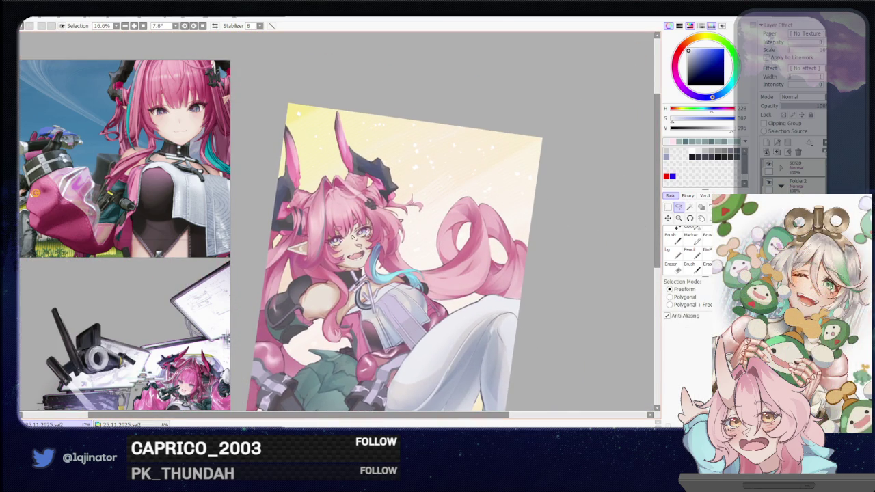
scroll(564, 262, "down", 2)
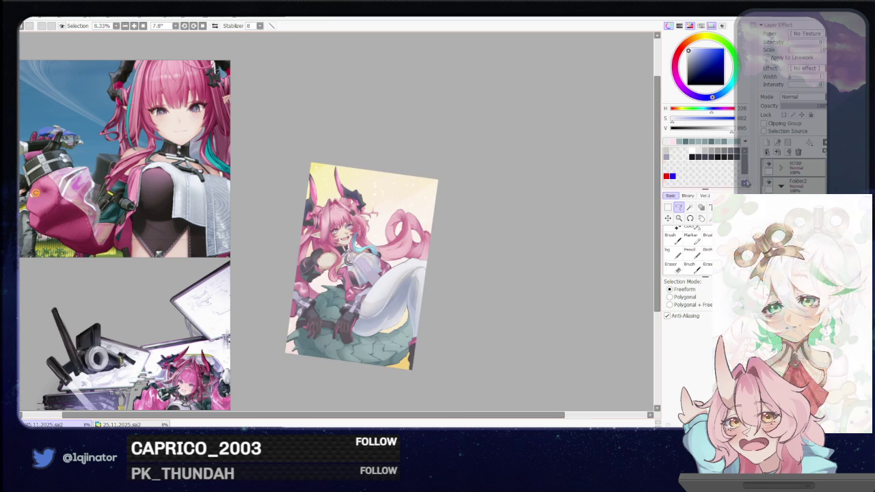
scroll(474, 217, "up", 2)
scroll(474, 216, "up", 2)
Step: Switch to the flat bg brush and adjust it to a smaller size
key("b")
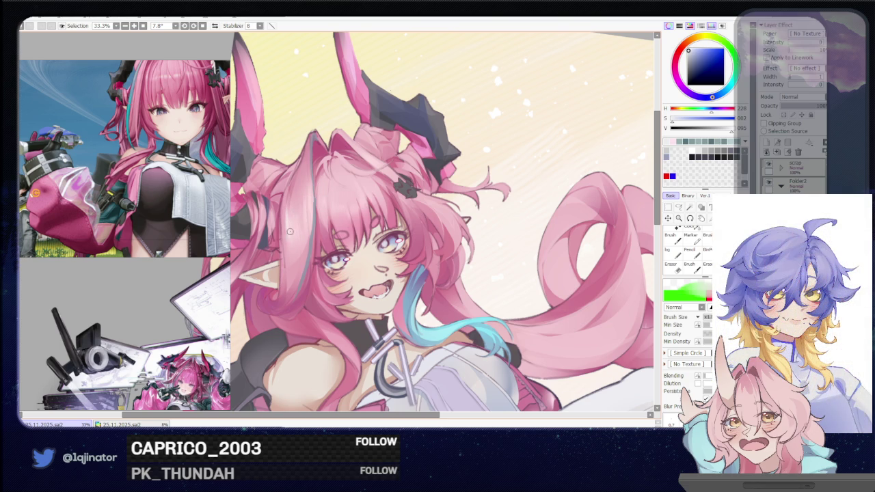
key("bracketright")
key("bracketright")
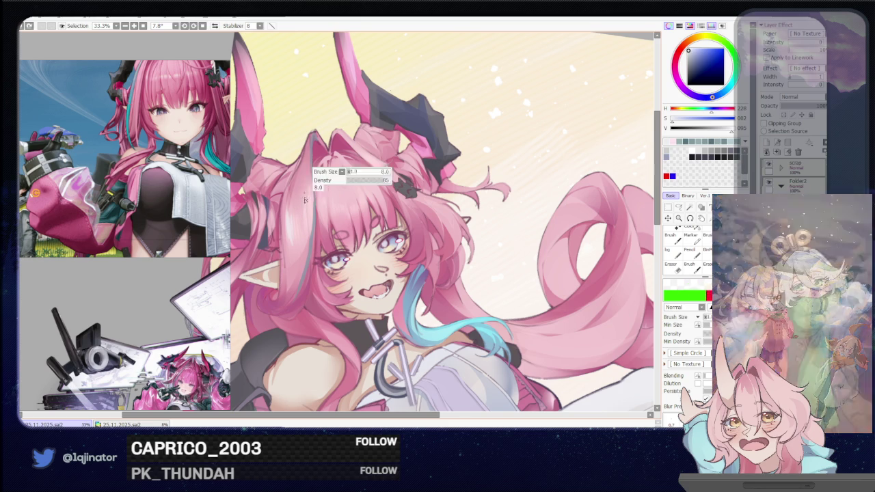
key("b")
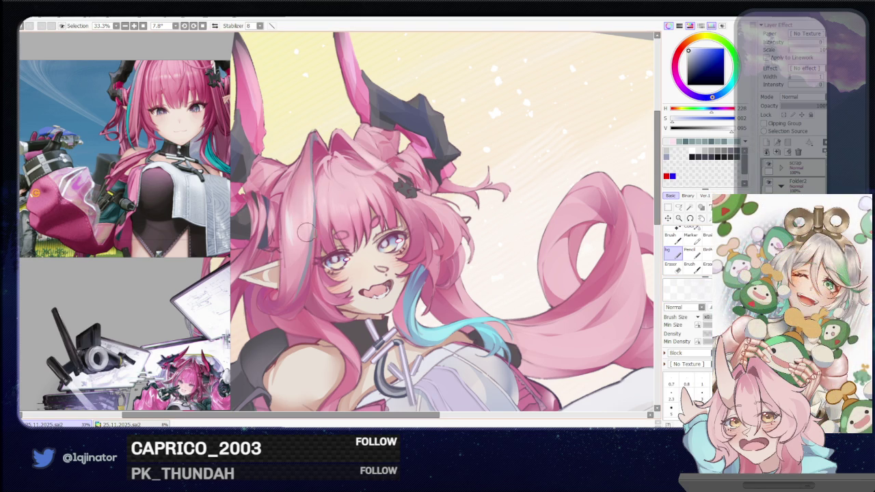
key("bracketleft")
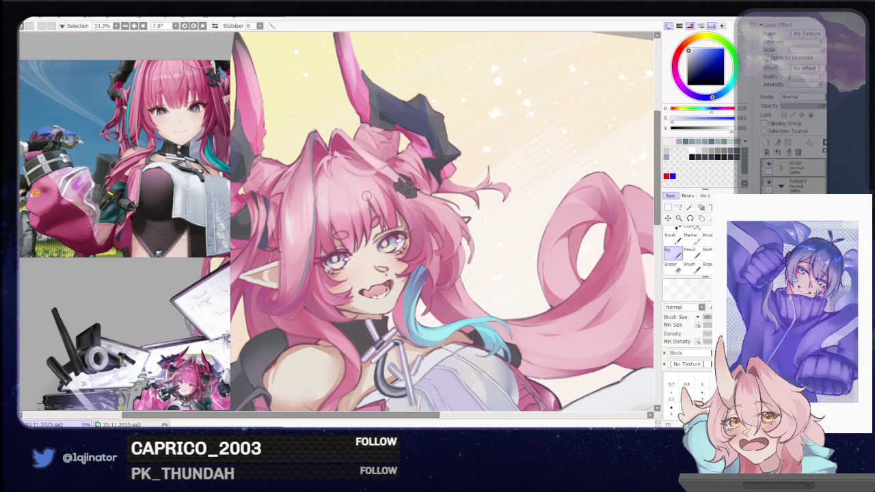
Step: Pan to the pink hair loops and rotate the view from 57.1° back to 3.8°
left_click_drag(476, 255, 431, 266)
left_click_drag(408, 205, 373, 226)
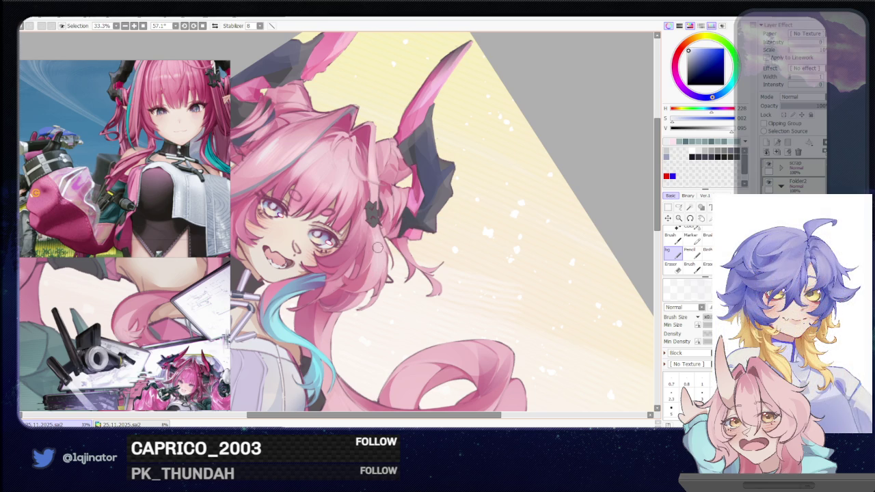
left_click_drag(364, 356, 385, 252)
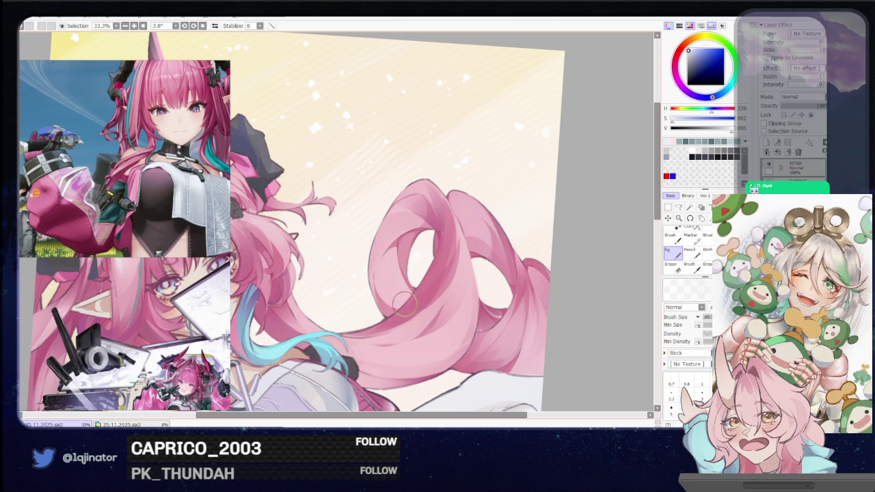
Step: Lasso part of the hair curl, partly erase inside it, then blur the curls smooth
key("e")
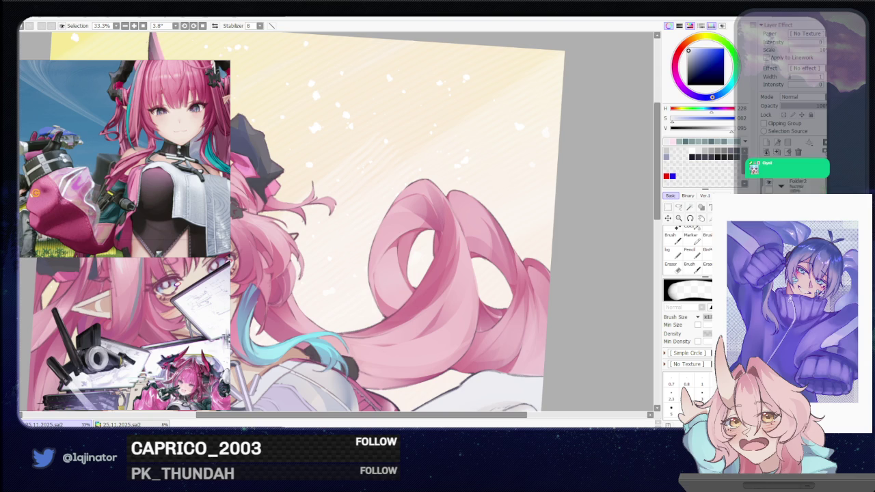
key("ctrl+minus")
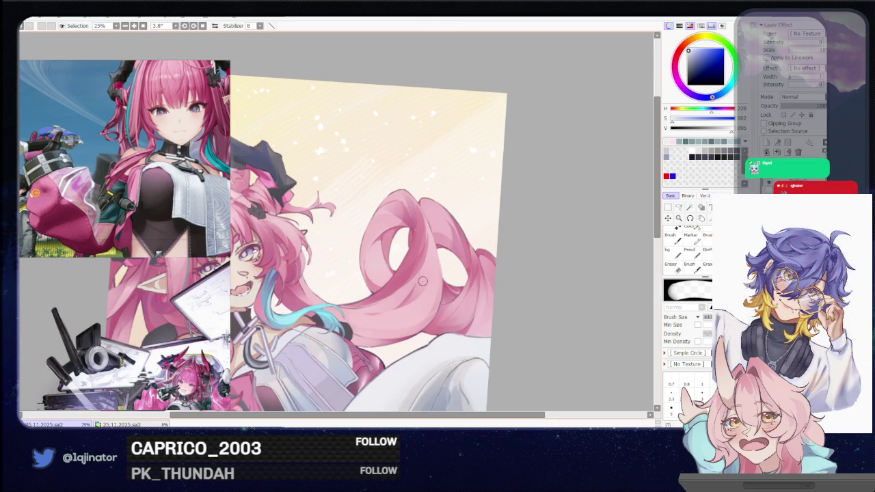
key("b")
key("a")
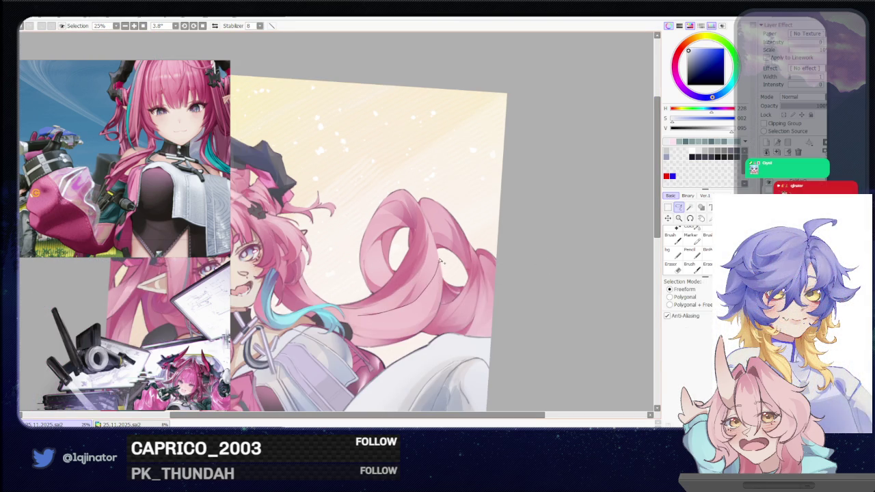
left_click_drag(441, 263, 355, 329)
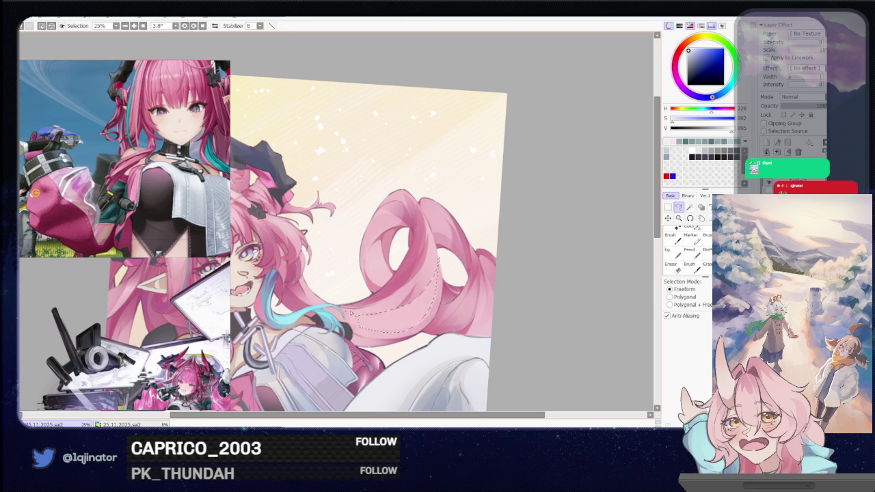
key("e")
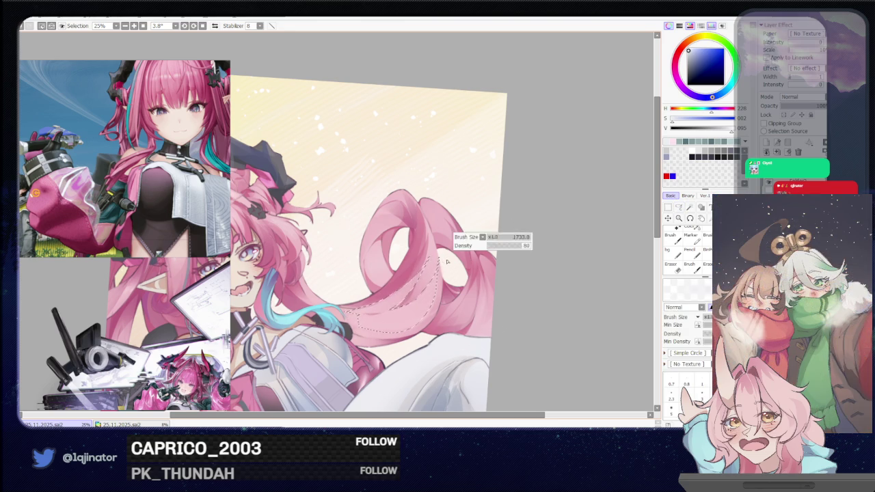
left_click_drag(424, 277, 397, 301)
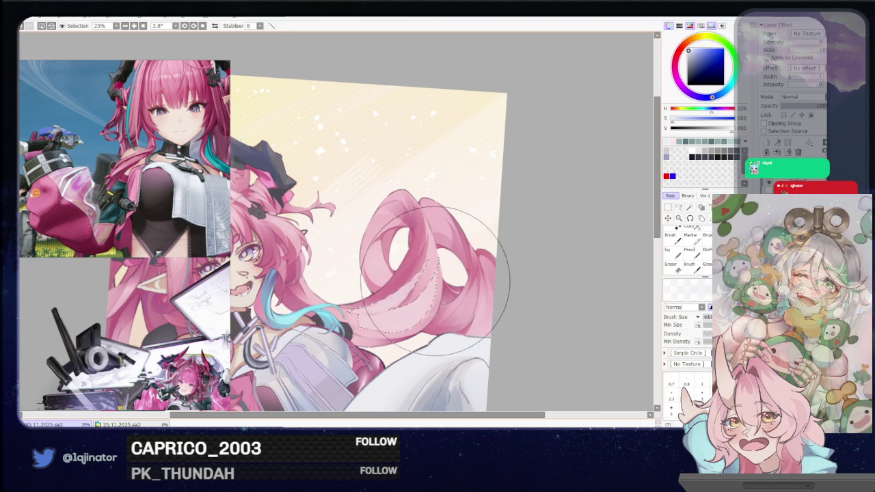
key("b")
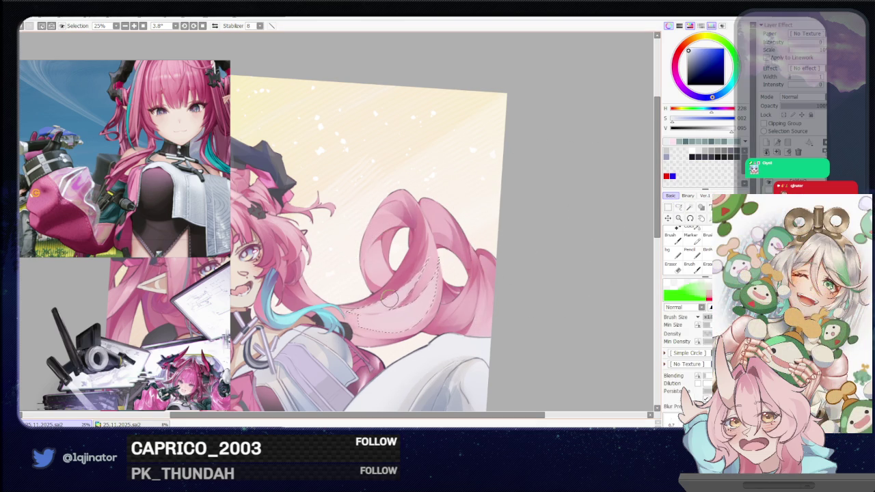
key("u")
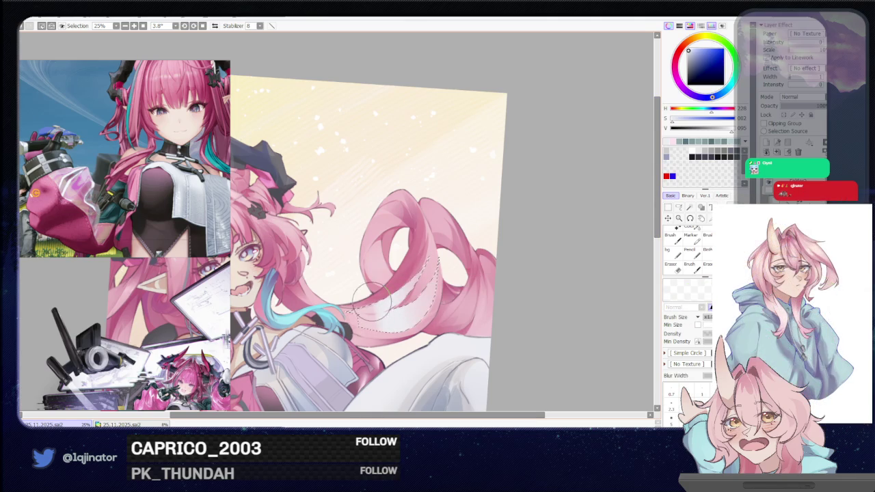
key("ctrl+d")
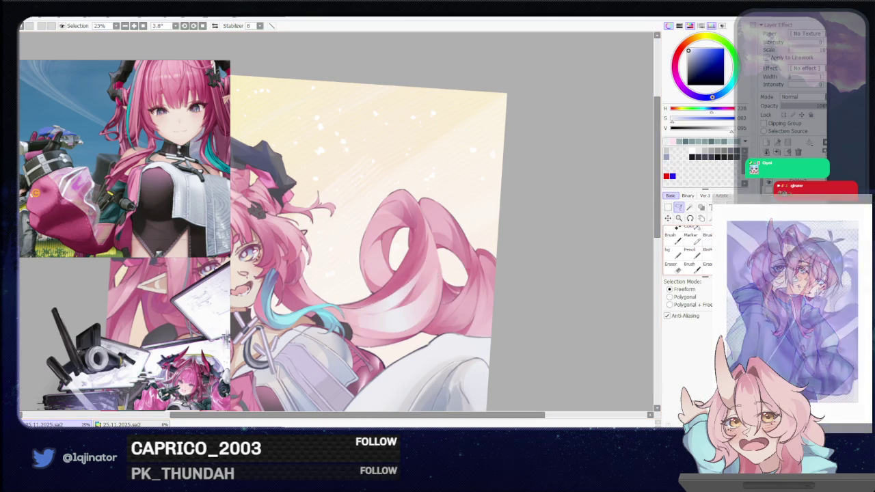
mouse_move(449, 251)
left_mouse_down()
mouse_move(431, 287)
mouse_move(452, 249)
left_mouse_up()
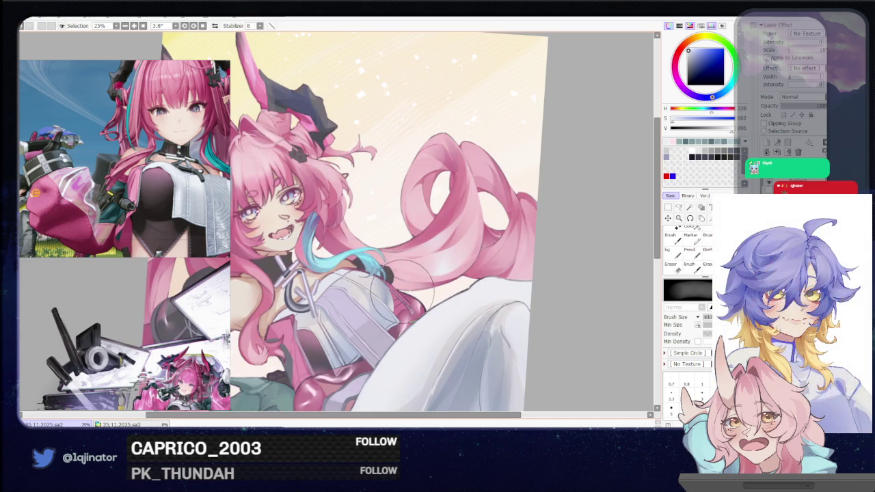
Step: Mirror the view, lasso the hair loop's left edge, and paint a lighter pink shine there
left_click_drag(475, 262, 427, 317)
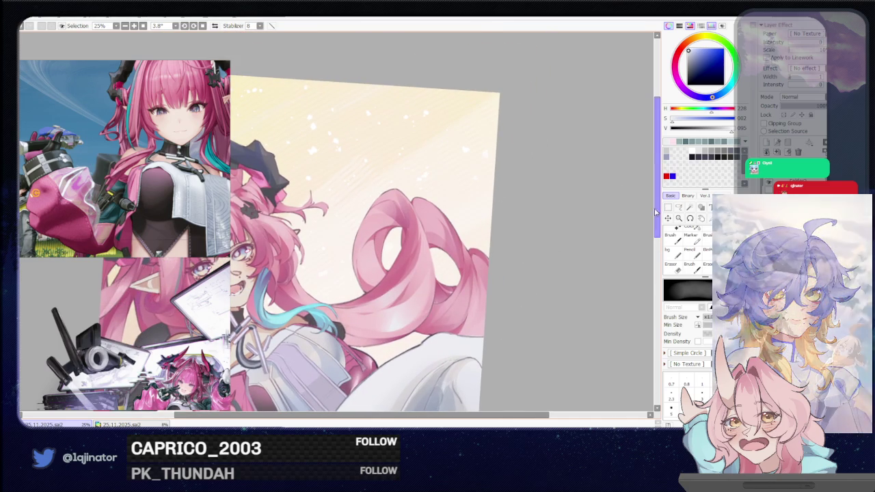
left_click(679, 207)
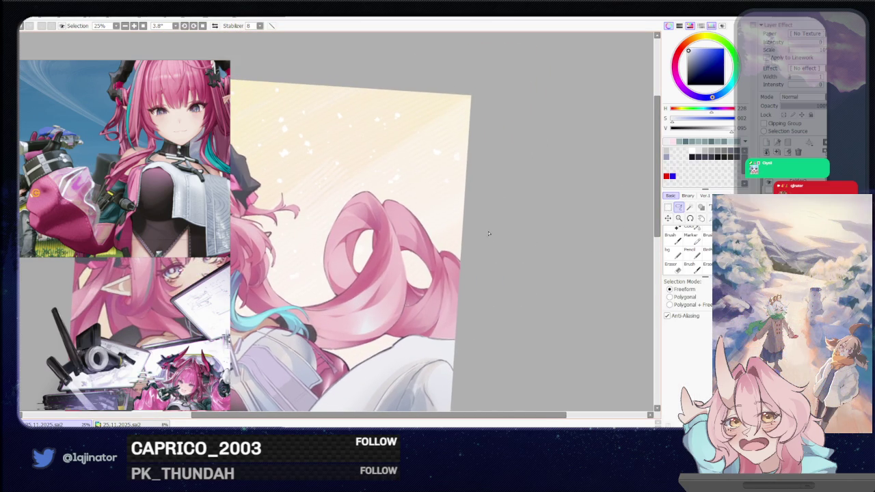
key("h")
scroll(404, 238, "up", 2)
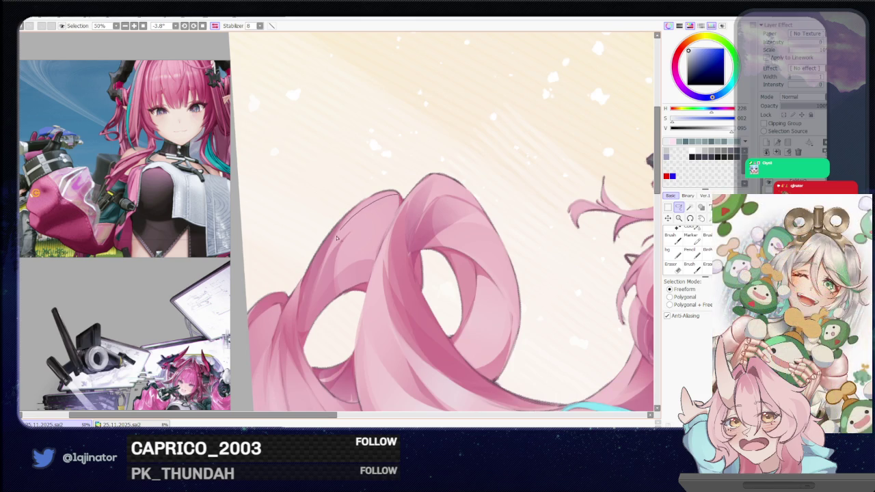
left_click_drag(392, 226, 398, 197)
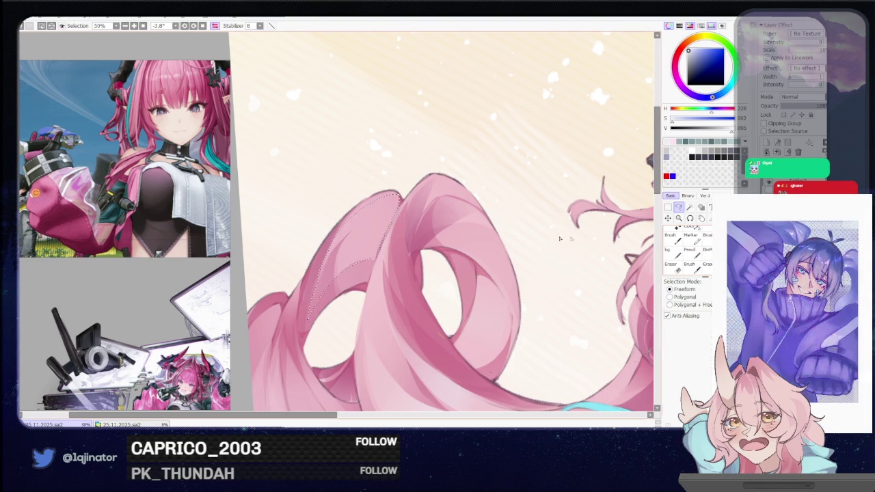
key("b")
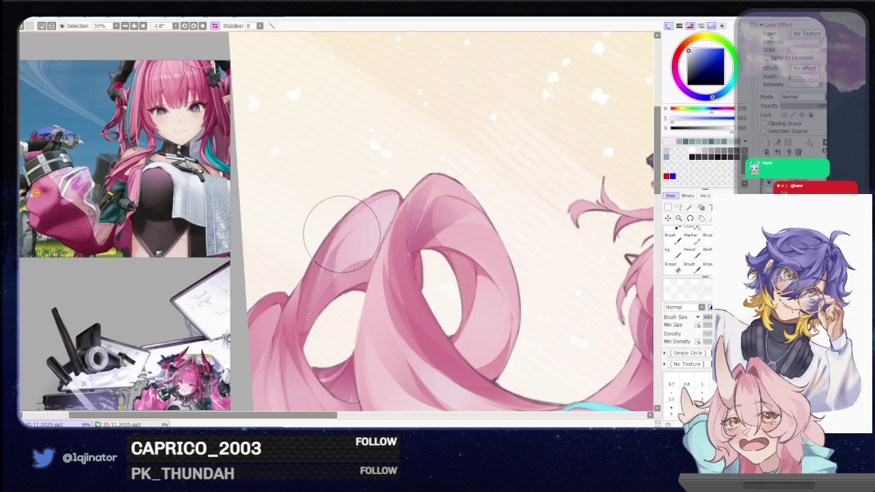
left_click_drag(353, 199, 350, 260)
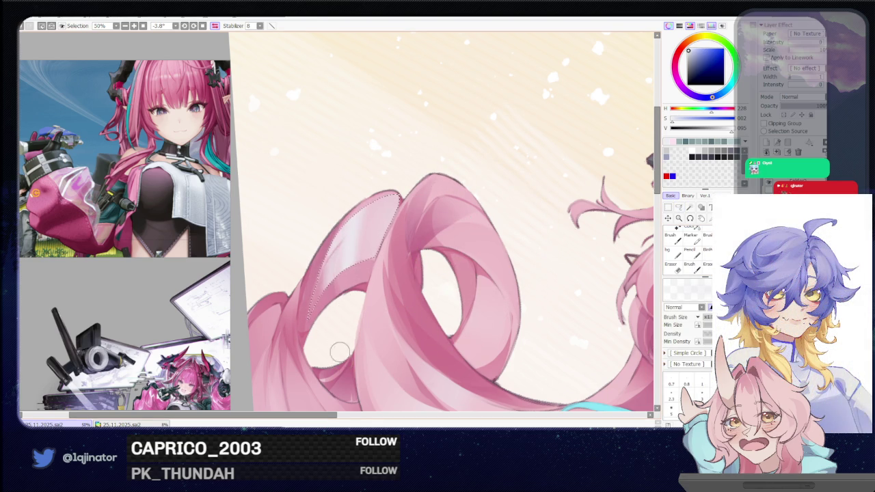
scroll(327, 306, "down", 4)
Step: Zoom around the artwork while switching between freehand selection, brush and blur tools
key("a")
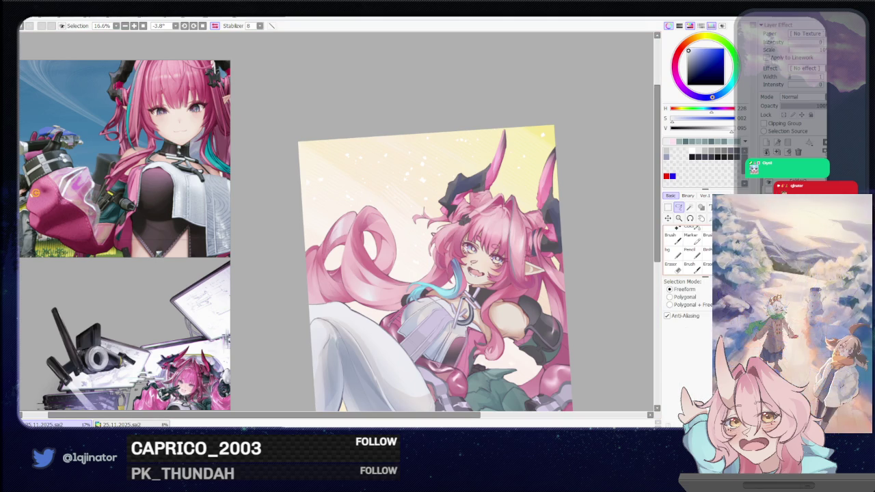
key("b")
scroll(371, 254, "up", 1)
scroll(370, 254, "up", 1)
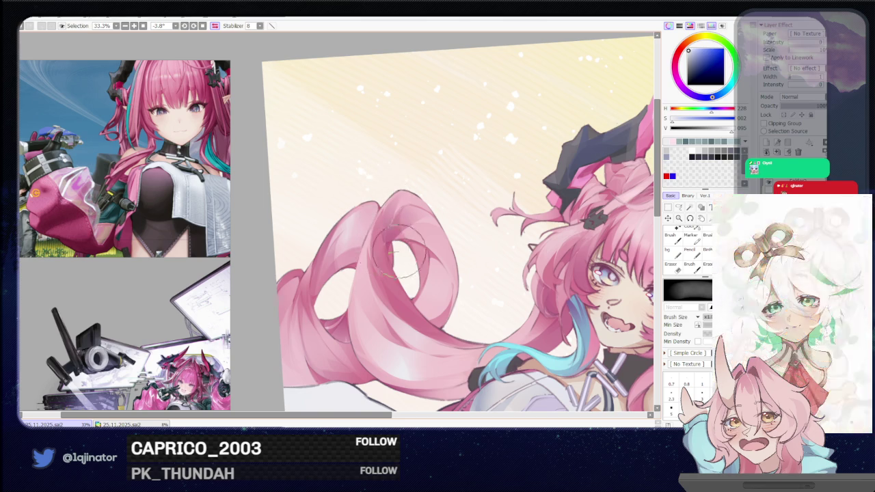
scroll(615, 240, "down", 4)
left_click(678, 208)
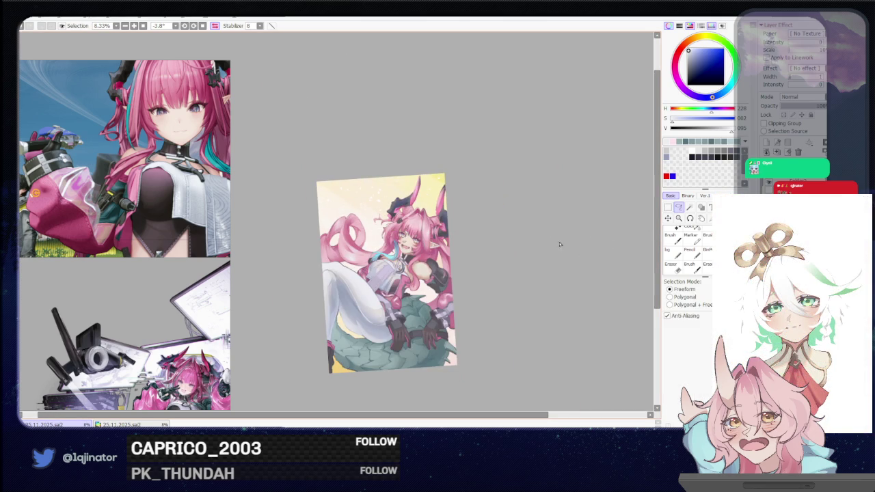
scroll(567, 244, "up", 1)
scroll(557, 209, "up", 1)
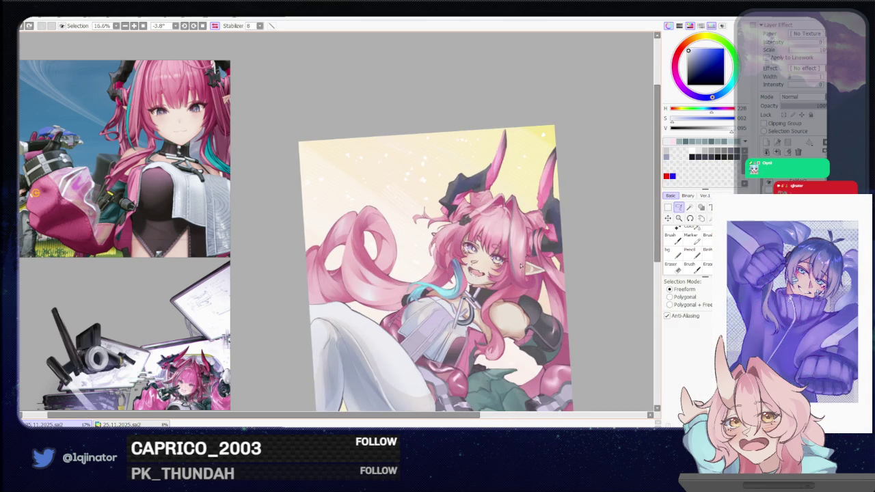
key("b")
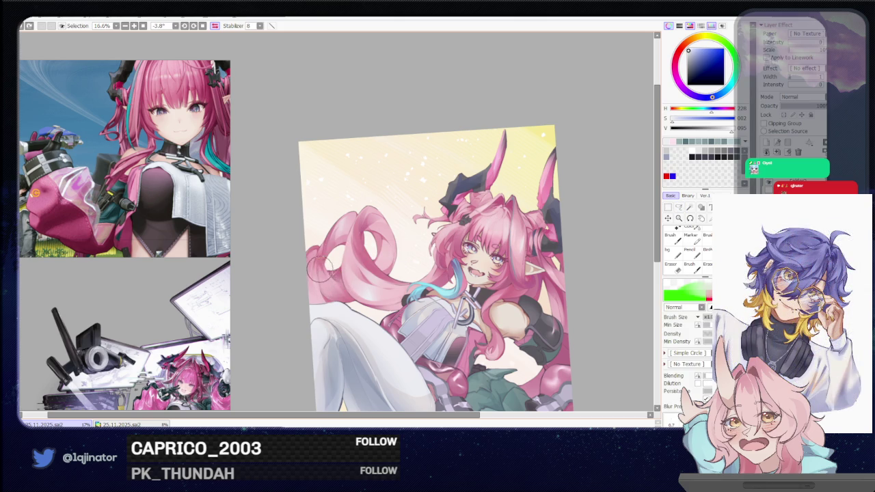
key("b")
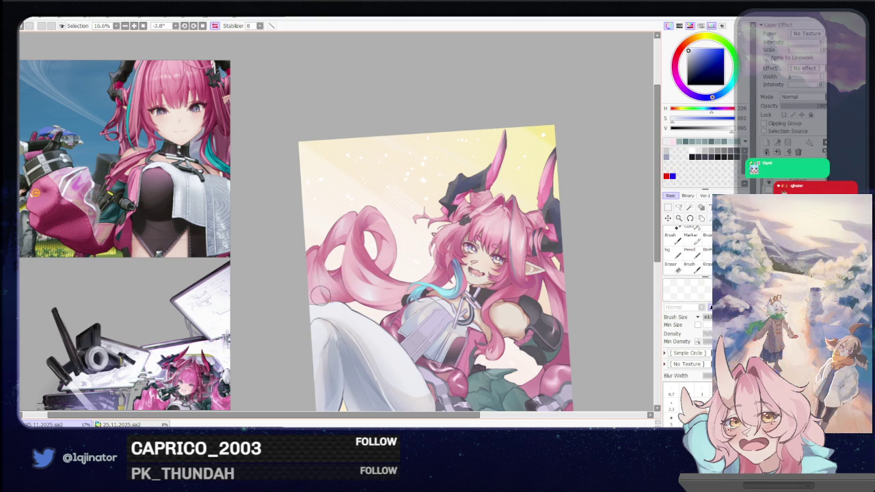
scroll(310, 269, "down", 1)
scroll(339, 263, "down", 1)
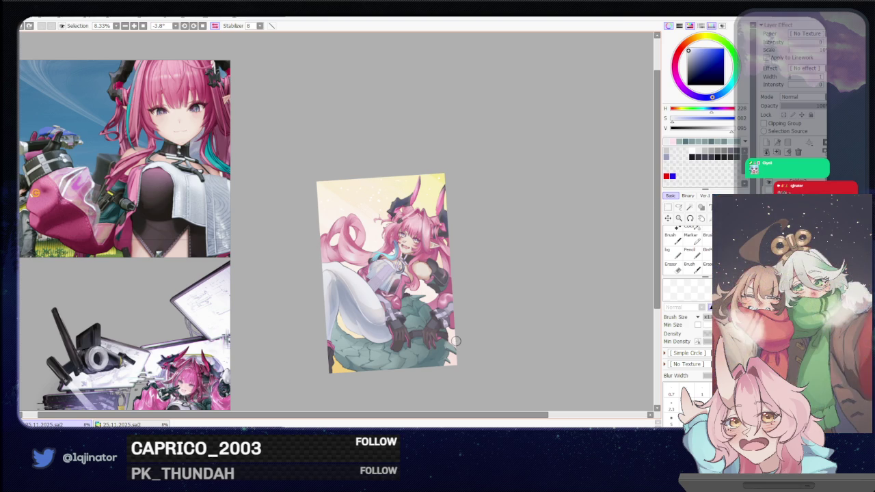
Step: Unmirror the canvas, zoom in on the gloved hands, and sample the dark glove colour
key("h")
mouse_move(424, 316)
left_mouse_down()
mouse_move(478, 277)
mouse_move(485, 287)
left_mouse_up()
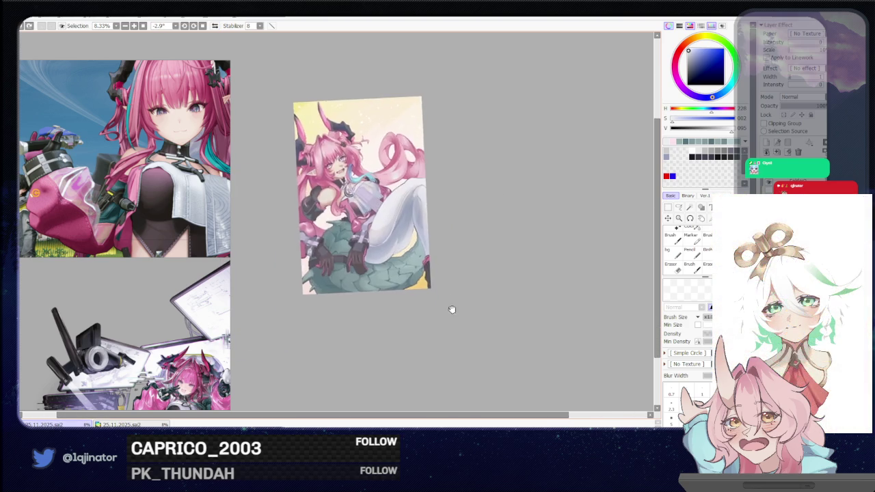
scroll(444, 308, "up", 2)
scroll(439, 307, "up", 2)
left_click_drag(387, 342, 348, 301)
key("b")
left_click(318, 281, "alt")
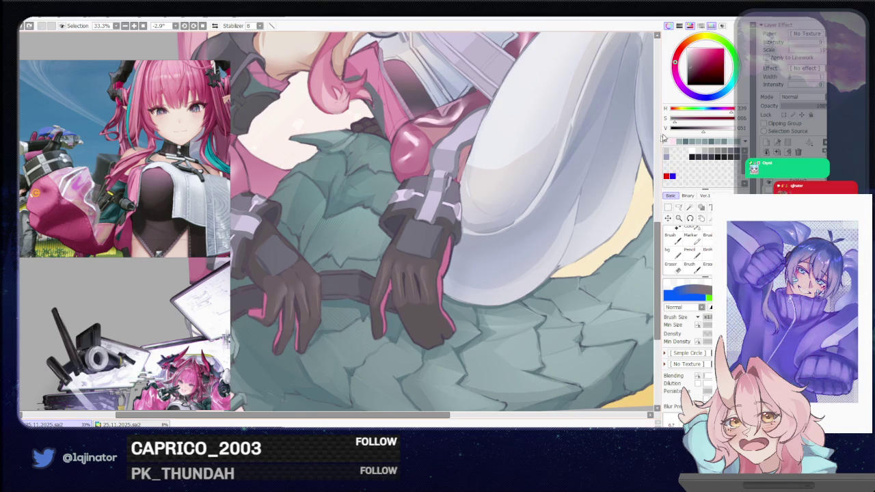
Step: Zoom onto the right glove and lasso two of its fingers freeform
key("a")
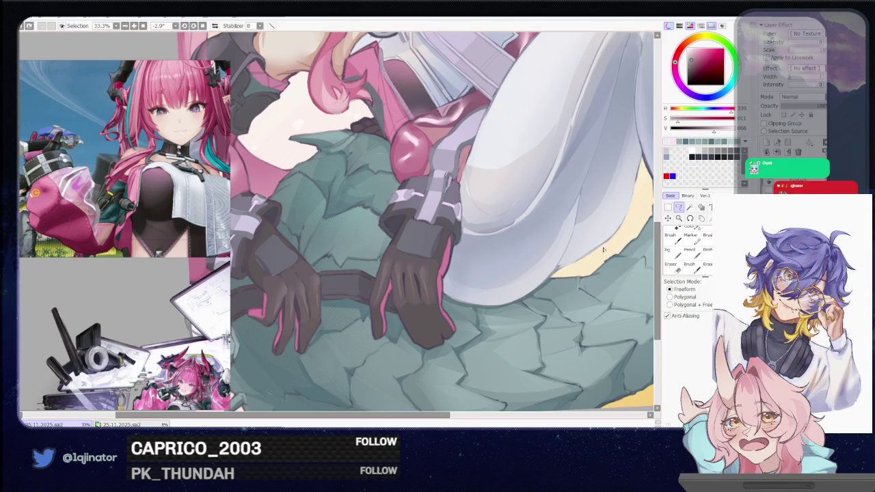
scroll(520, 315, "up", 1)
left_click_drag(479, 307, 337, 260)
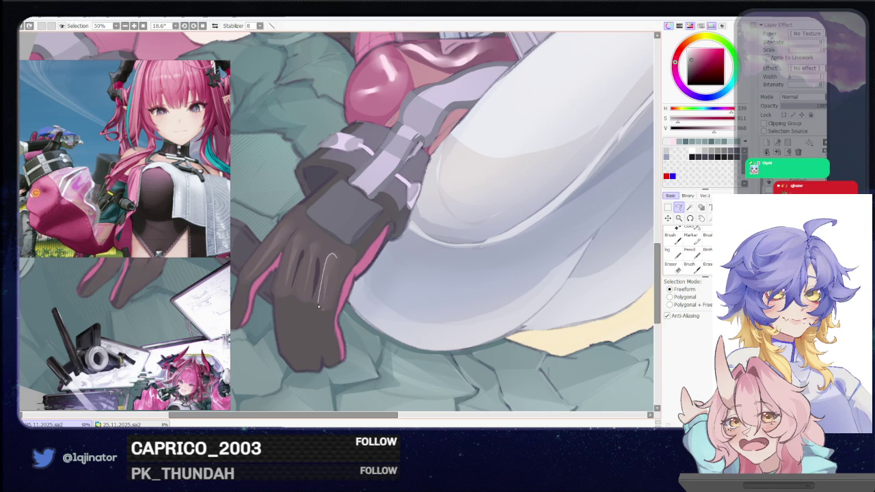
mouse_move(325, 316)
left_mouse_down()
mouse_move(337, 259)
mouse_move(316, 250)
left_mouse_up()
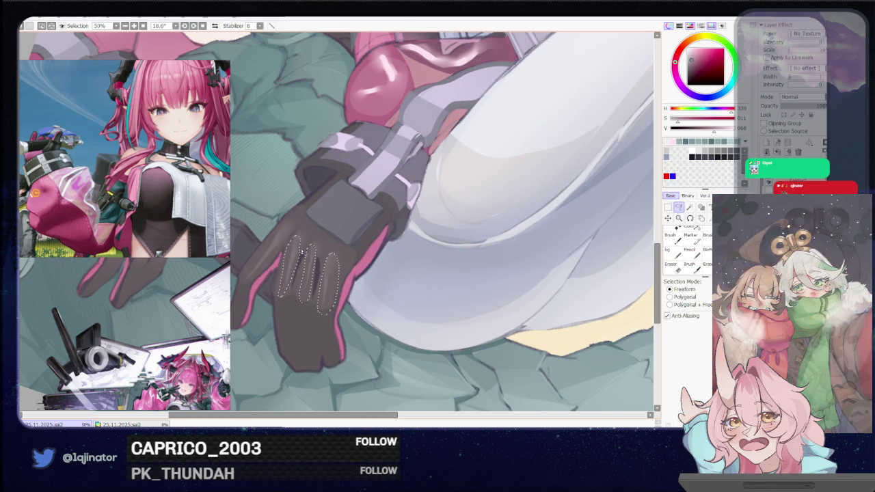
left_click_drag(279, 297, 297, 246)
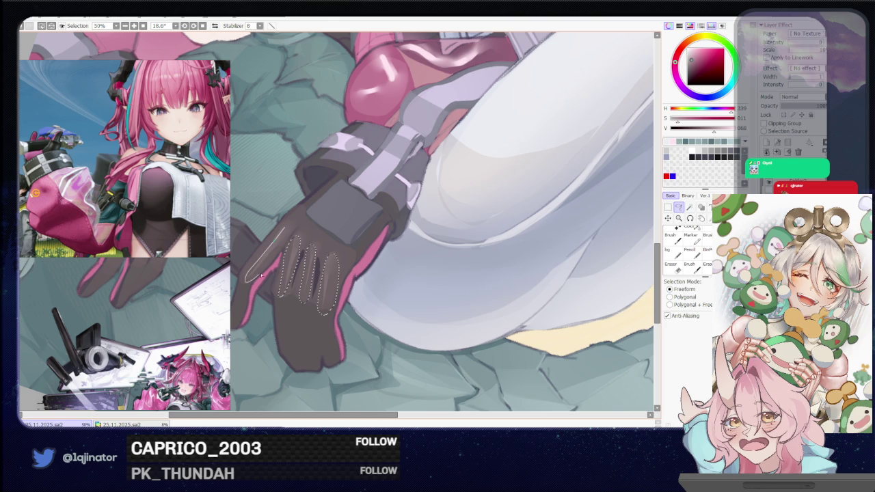
Step: Rotate the view to show both hands and extend the selection around the other glove's fingers
scroll(299, 222, "down", 1)
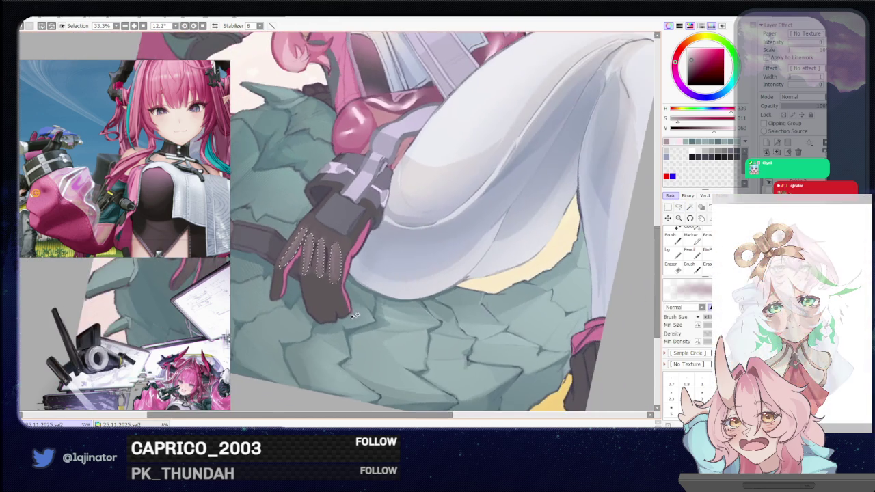
left_click_drag(340, 261, 411, 232)
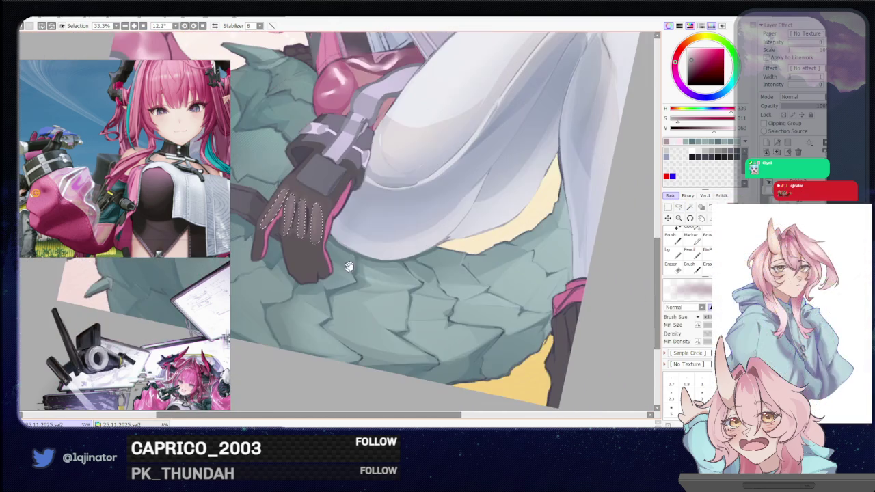
left_click(679, 207)
left_click_drag(519, 274, 382, 313)
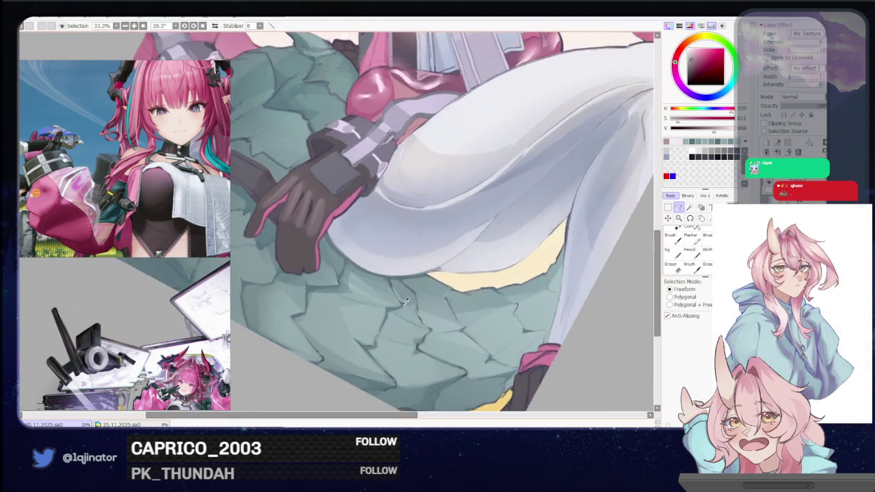
scroll(383, 314, "up", 1)
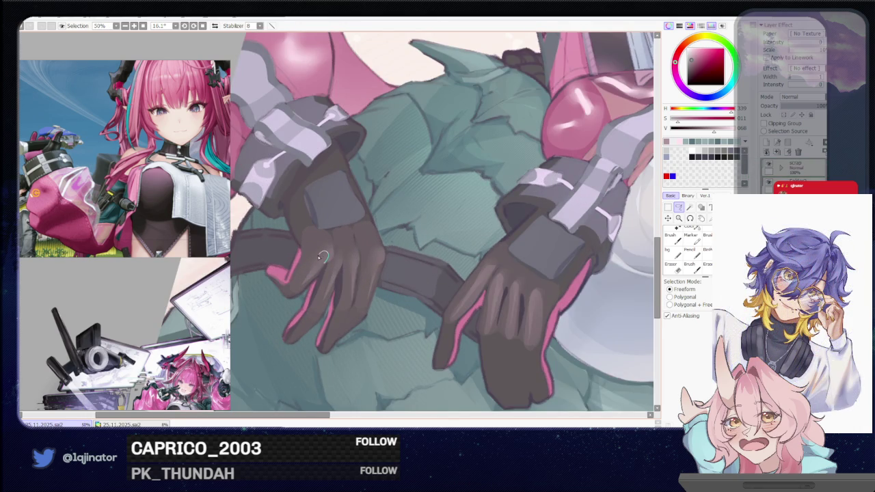
left_click_drag(307, 289, 301, 287)
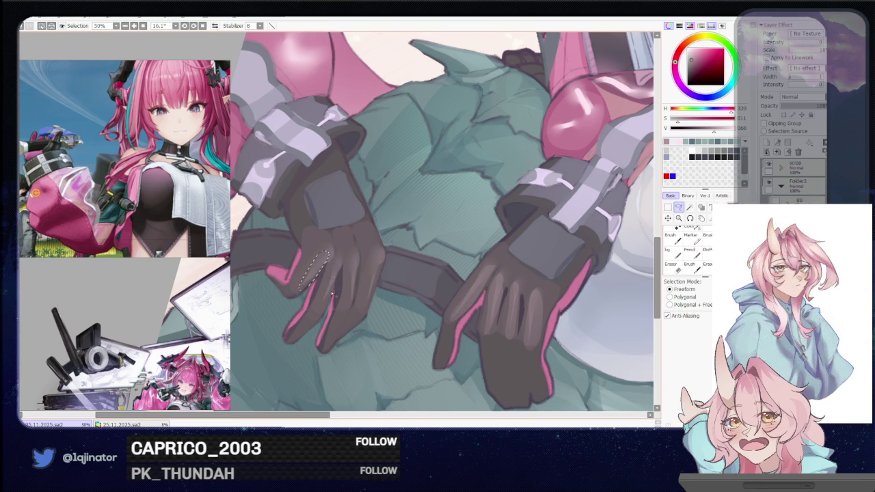
mouse_move(342, 265)
left_mouse_down()
mouse_move(355, 260)
mouse_move(364, 291)
left_mouse_up()
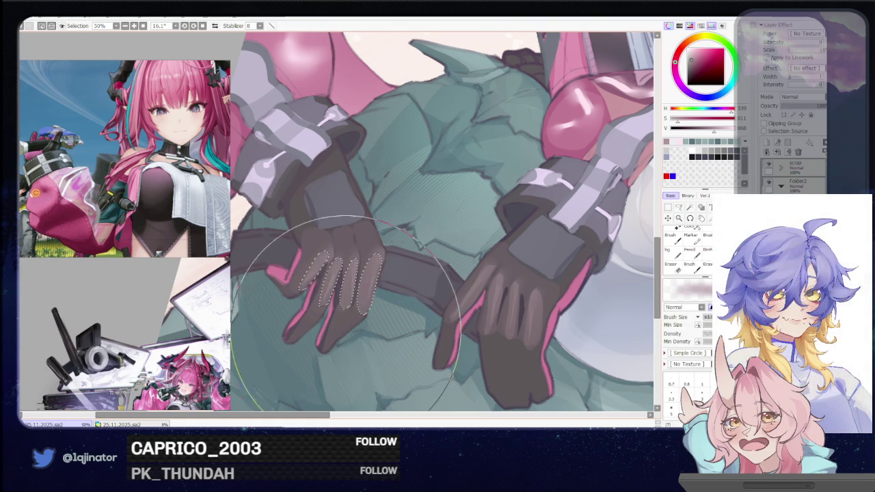
scroll(383, 260, "down", 2)
Step: Straighten the rotation to about -0.2°, review the full figure, then zoom to 33.3% on her waist
key("a")
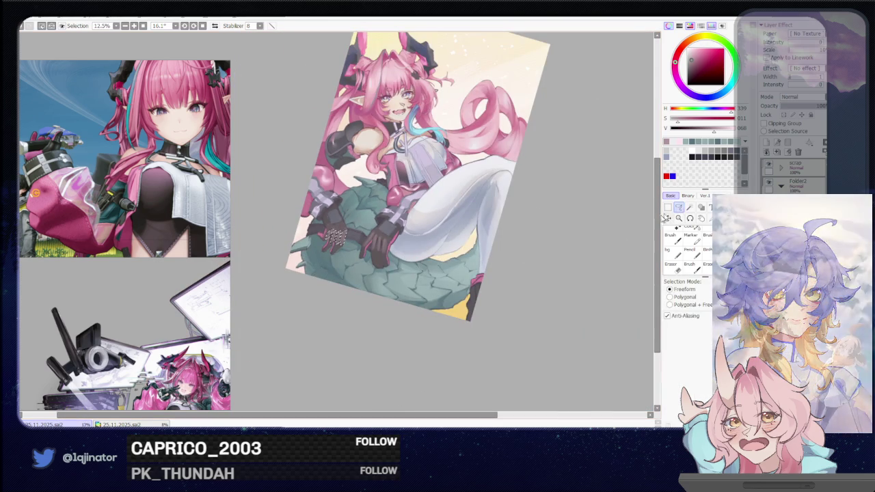
scroll(452, 275, "down", 1)
mouse_move(460, 275)
left_mouse_down()
mouse_move(483, 250)
mouse_move(465, 285)
mouse_move(476, 268)
left_mouse_up()
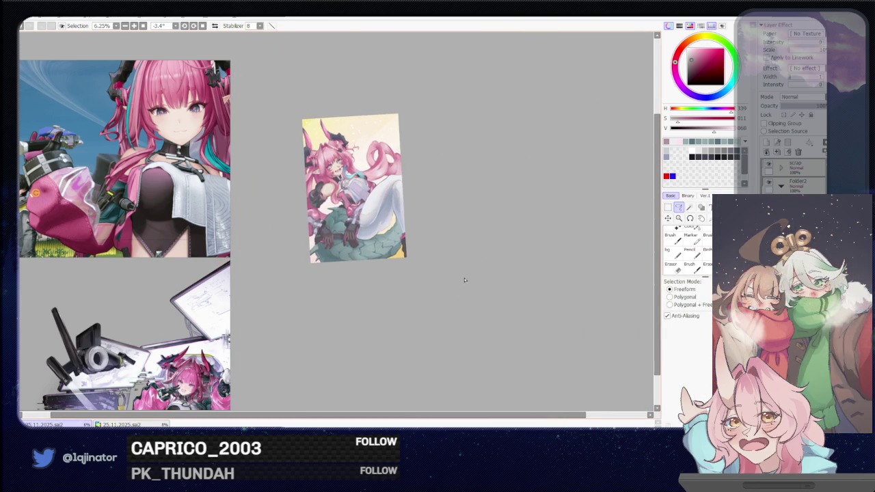
scroll(460, 289, "up", 1)
scroll(459, 290, "up", 1)
scroll(456, 293, "up", 1)
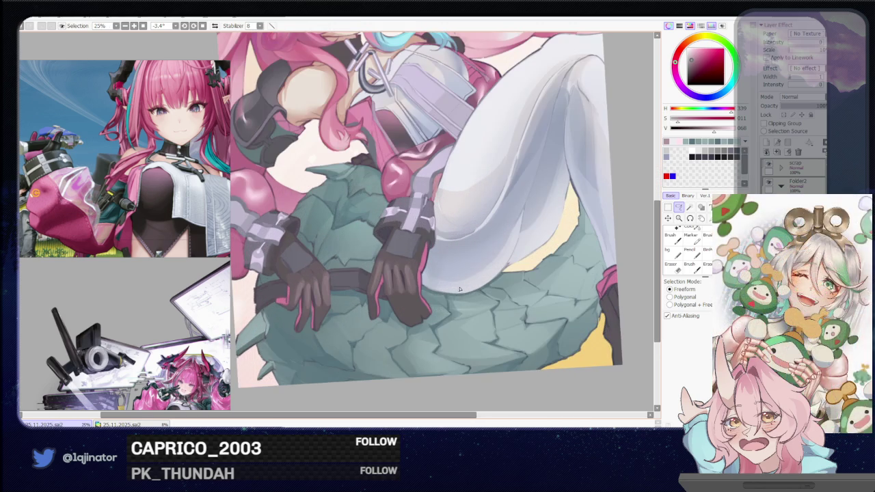
scroll(592, 262, "down", 1)
mouse_move(561, 263)
left_mouse_down()
mouse_move(520, 303)
mouse_move(530, 285)
mouse_move(495, 269)
mouse_move(513, 273)
mouse_move(519, 244)
left_mouse_up()
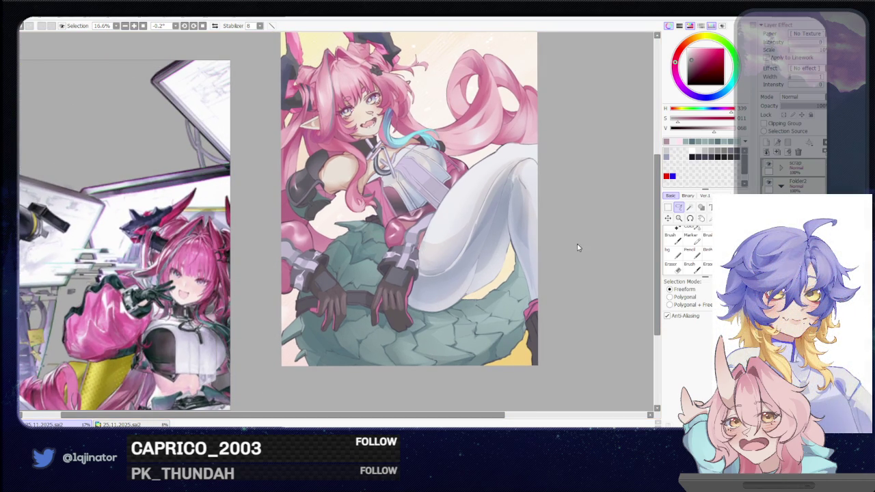
scroll(540, 246, "up", 3)
Step: Lasso along the green tail edge by her hip and thigh strap, then greatly enlarge the brush
key("b")
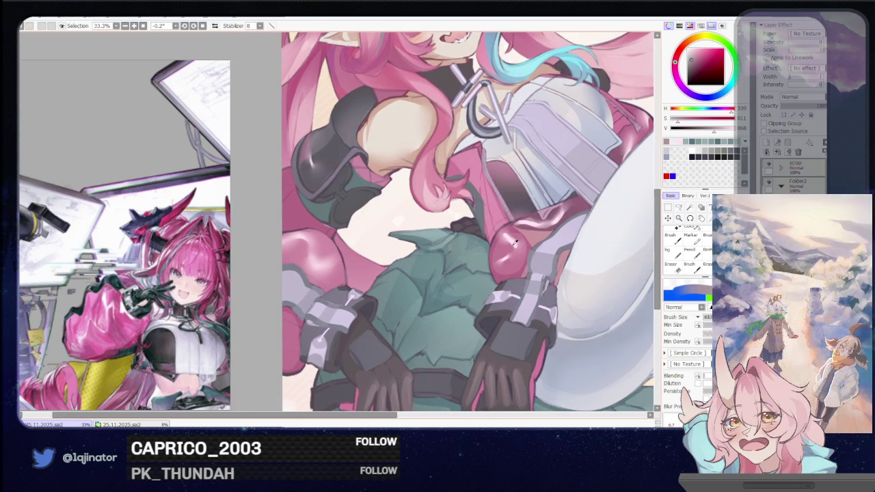
key("l")
left_click_drag(320, 281, 336, 268)
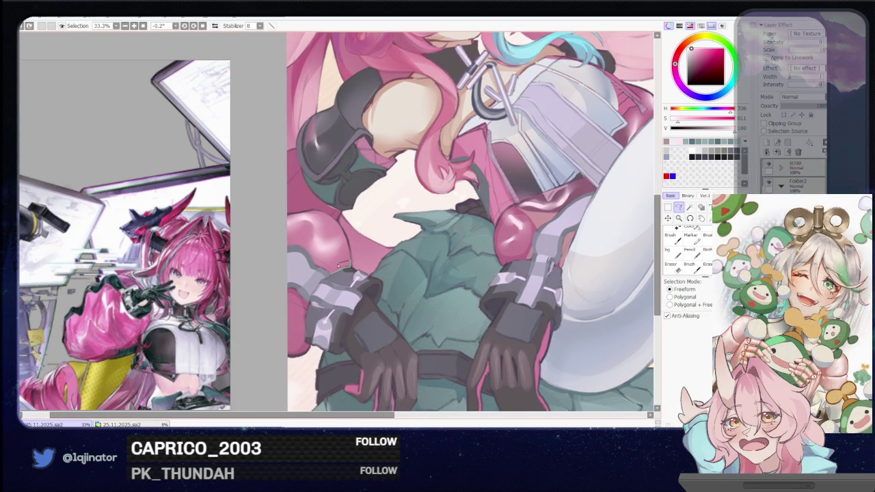
left_click_drag(304, 303, 302, 330)
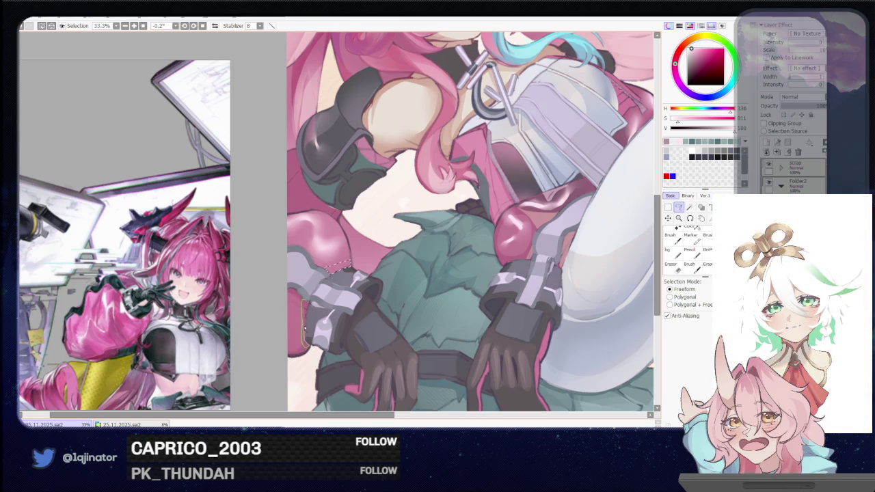
scroll(435, 258, "right", 3)
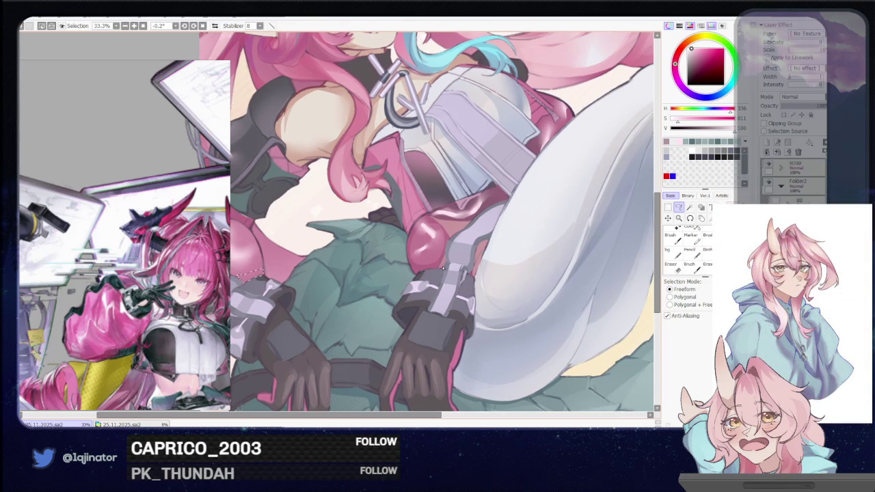
left_click_drag(417, 272, 448, 264)
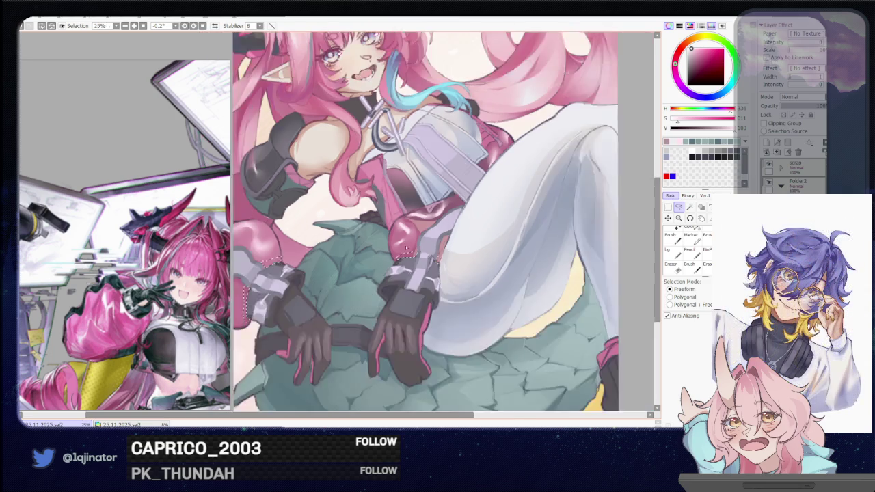
scroll(476, 272, "down", 3)
key("b")
left_click_drag(271, 356, 349, 253)
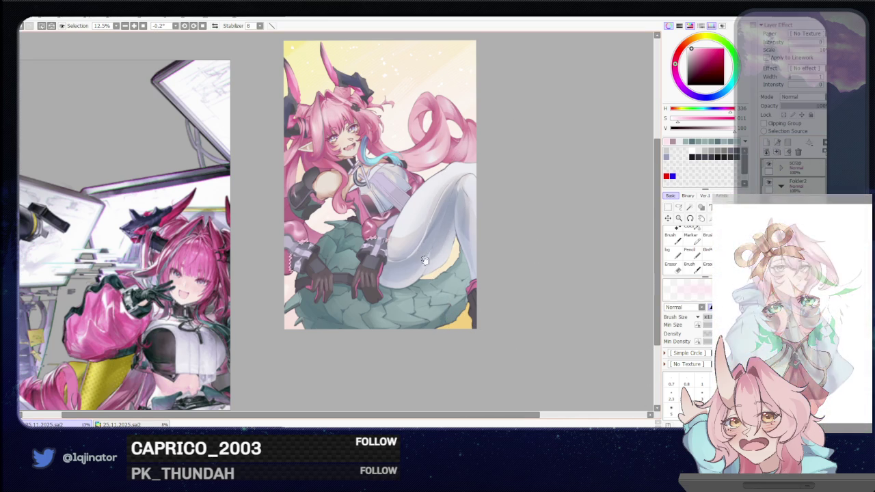
Step: Tilt the view onto the horns and mix a lighter, more saturated purple-magenta colour
left_click_drag(424, 254, 420, 321)
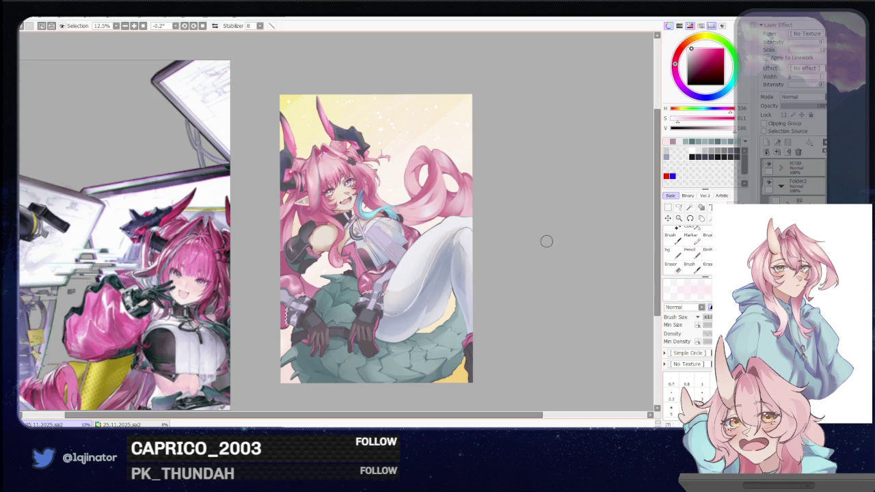
scroll(381, 315, "up", 4)
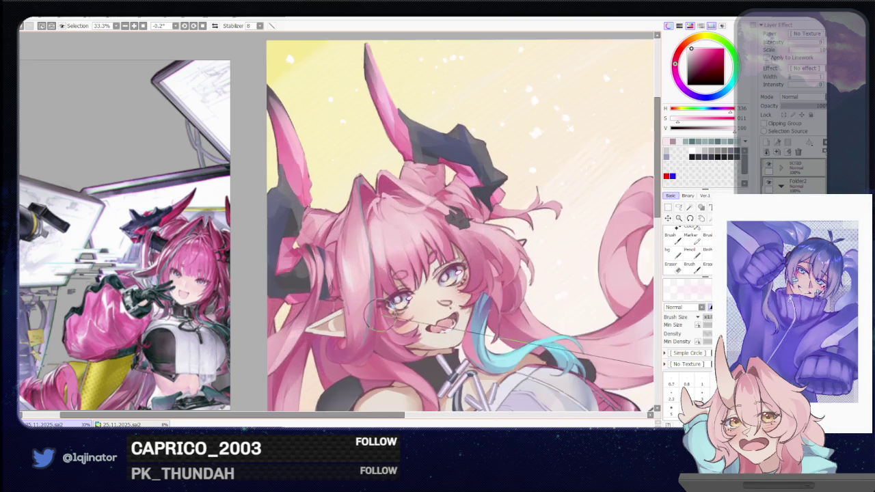
left_click_drag(378, 315, 380, 313)
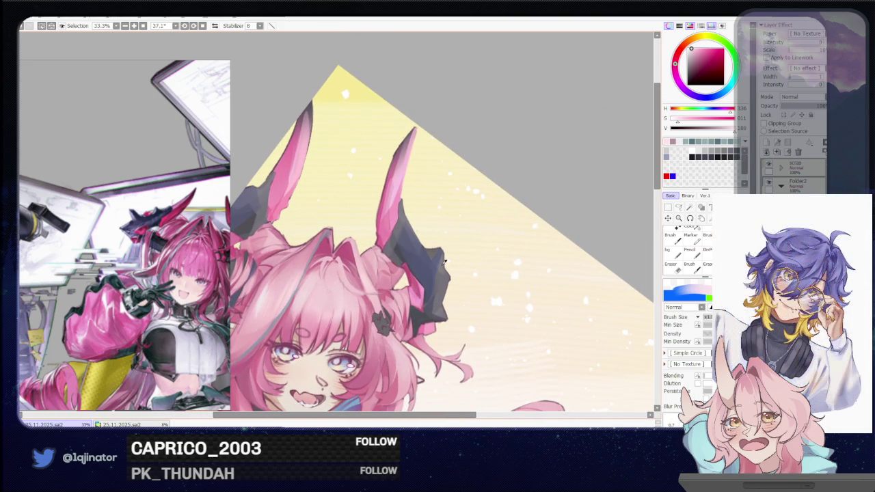
left_click(687, 79)
left_click(694, 95)
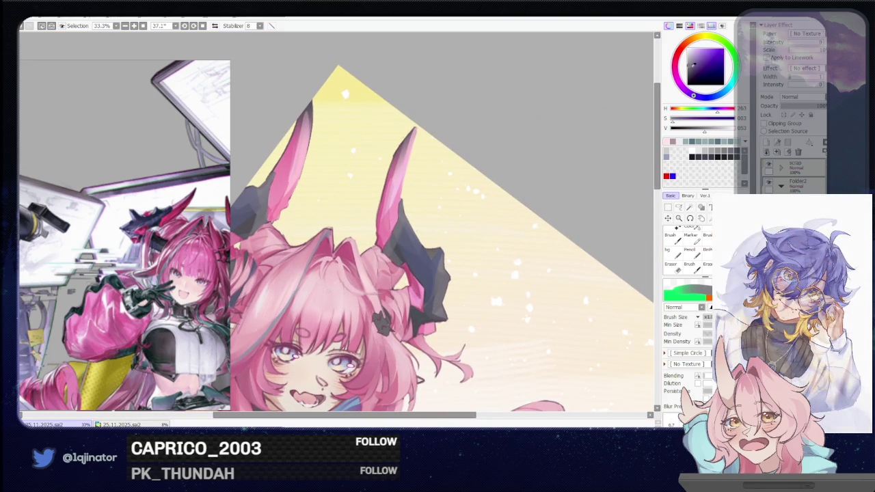
left_click(679, 207)
scroll(522, 259, "left", 1)
scroll(522, 260, "left", 1)
left_click(678, 85)
left_click(692, 52)
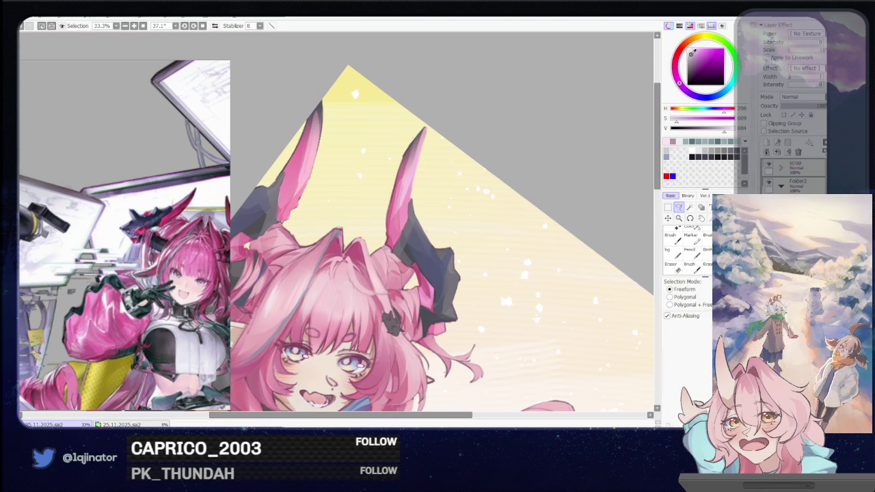
Step: Centre the horns in view and lasso around the dark left horn section
left_click_drag(370, 270, 442, 292)
scroll(322, 264, "up", 1)
left_click_drag(322, 264, 357, 253)
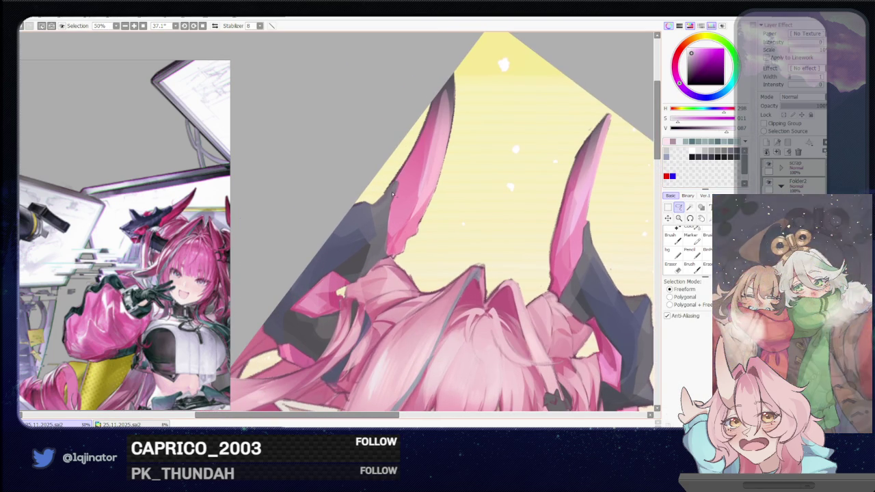
left_click_drag(392, 196, 374, 216)
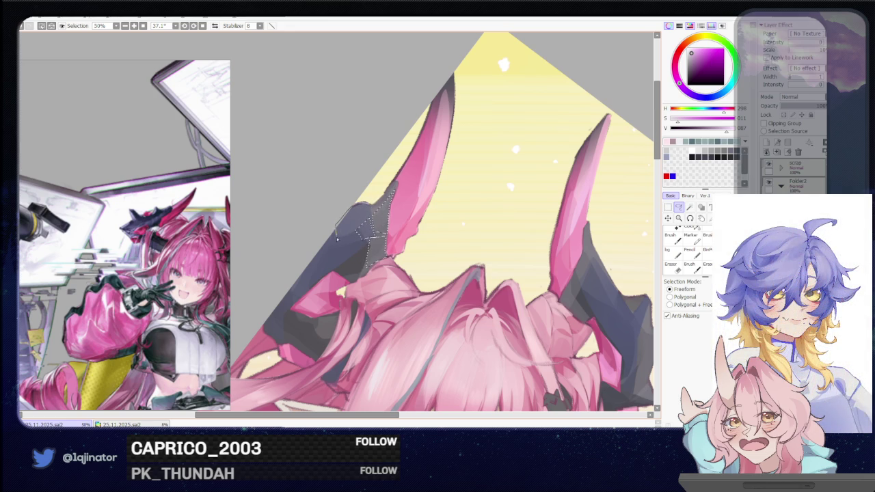
mouse_move(340, 256)
left_mouse_down()
mouse_move(352, 235)
mouse_move(392, 279)
left_mouse_up()
scroll(393, 279, "down", 1)
scroll(404, 267, "down", 1)
scroll(417, 250, "down", 1)
scroll(437, 231, "down", 1)
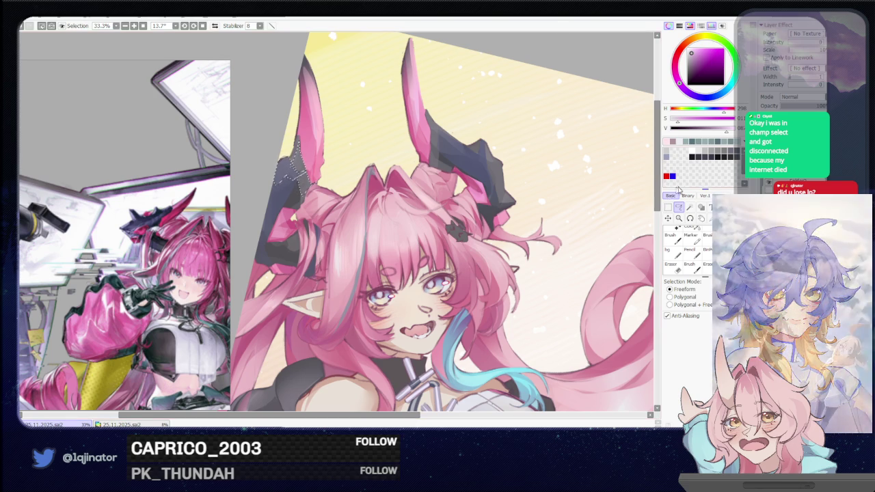
left_click_drag(522, 210, 464, 245)
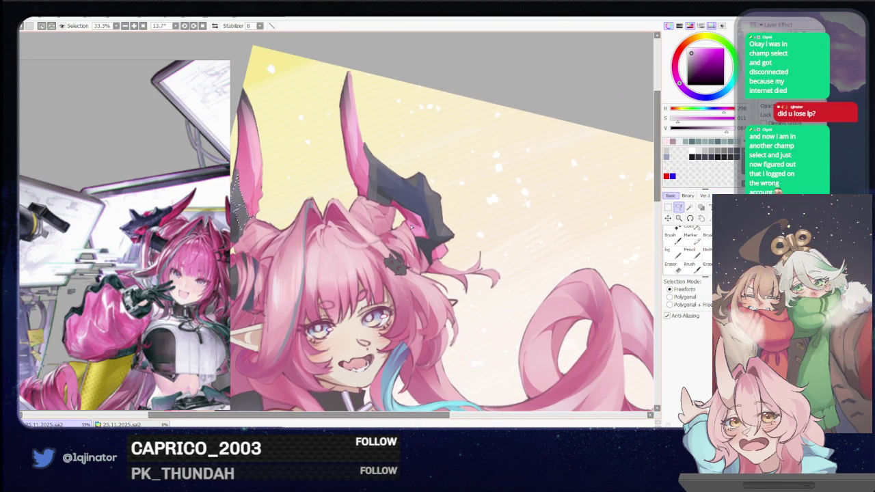
scroll(411, 226, "up", 1)
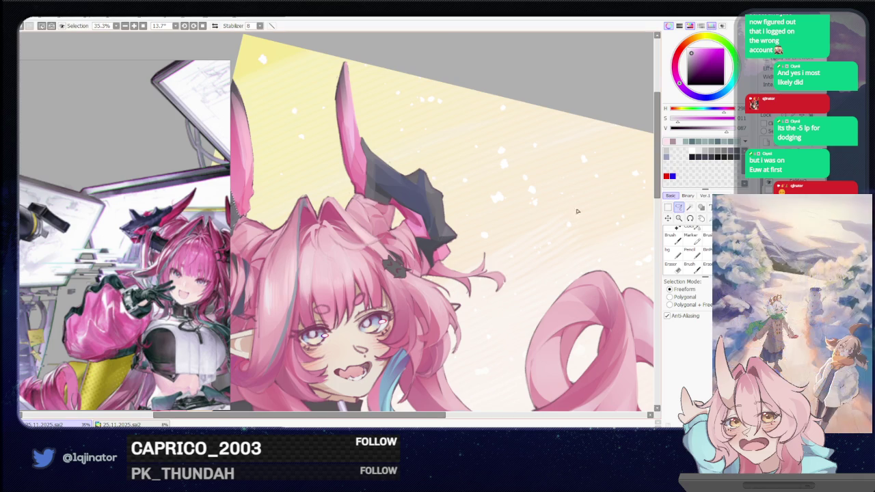
Step: Mirror the view, zoom to 50%, and lasso along the dark horn edges
key("h")
scroll(448, 221, "up", 1)
scroll(424, 218, "up", 1)
scroll(403, 215, "up", 1)
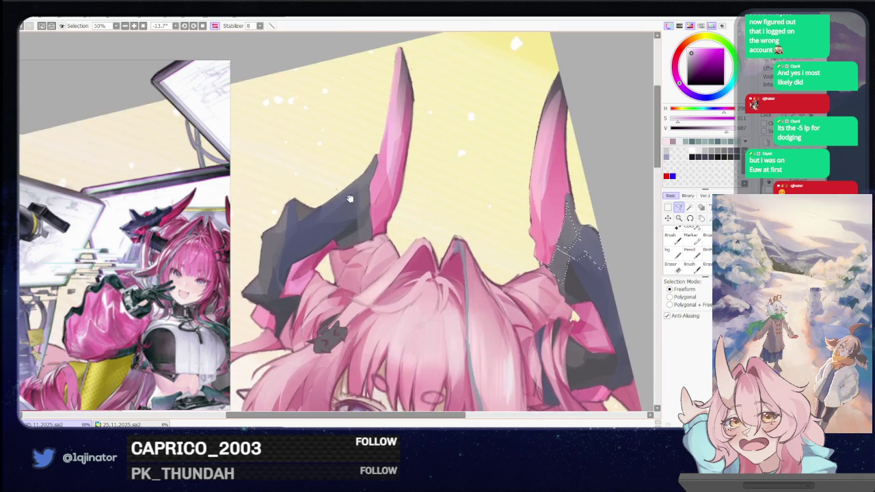
scroll(374, 212, "up", 1)
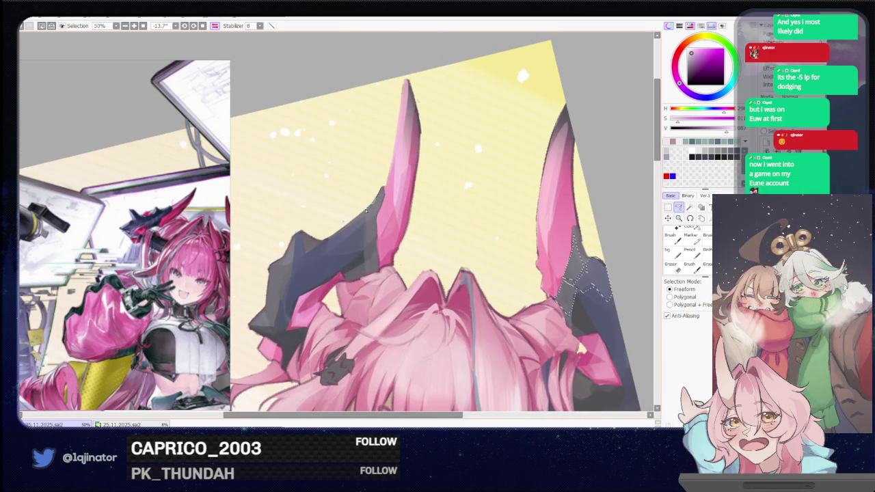
mouse_move(353, 221)
left_mouse_down()
mouse_move(367, 255)
mouse_move(376, 255)
left_mouse_up()
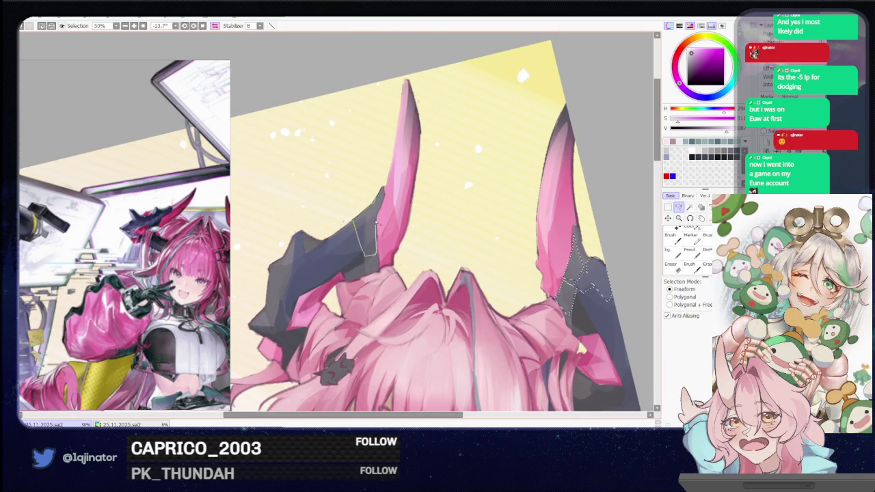
mouse_move(385, 196)
left_mouse_down()
mouse_move(350, 228)
mouse_move(394, 203)
left_mouse_up()
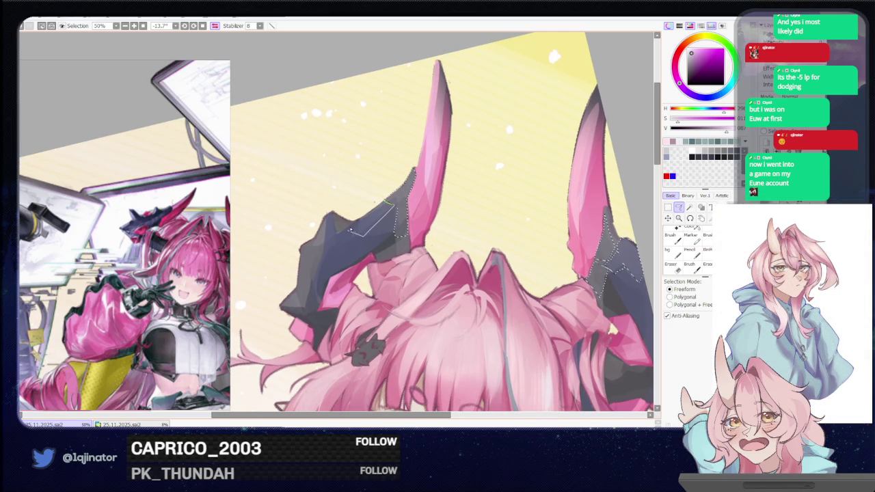
left_click_drag(369, 213, 332, 240)
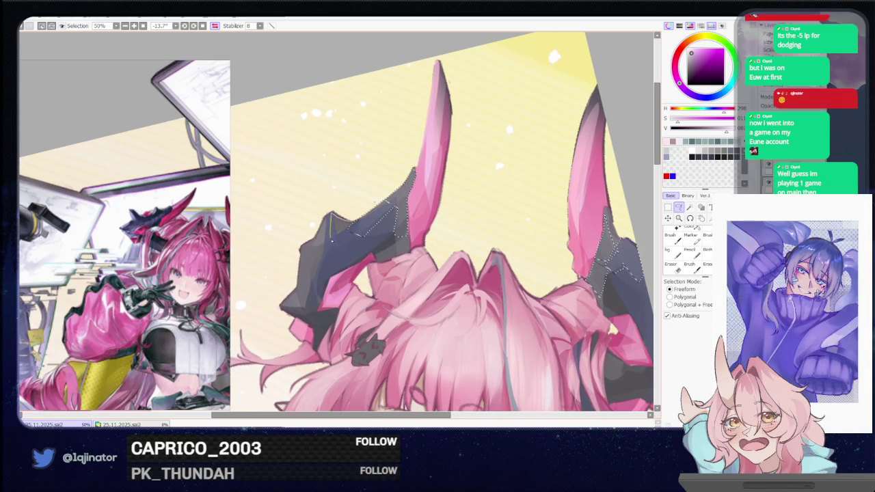
key("minus")
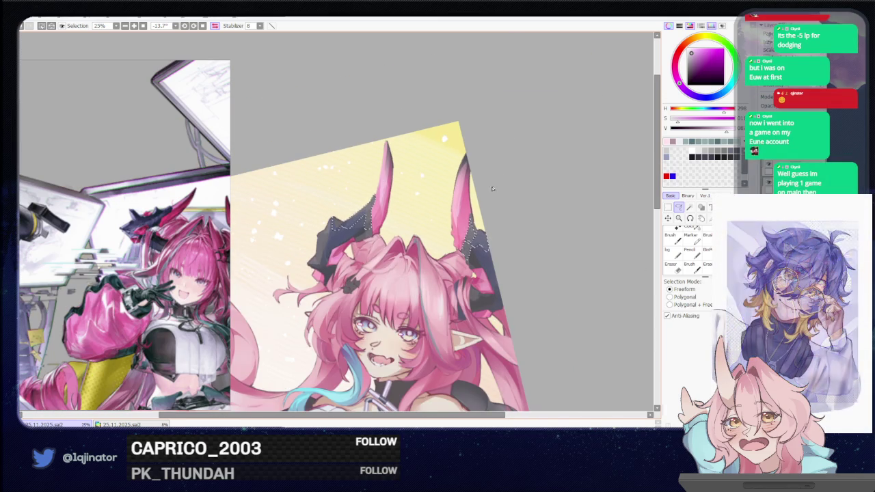
Step: Sample the horns' dark purple and lasso along the left dark horn's edge
key("b")
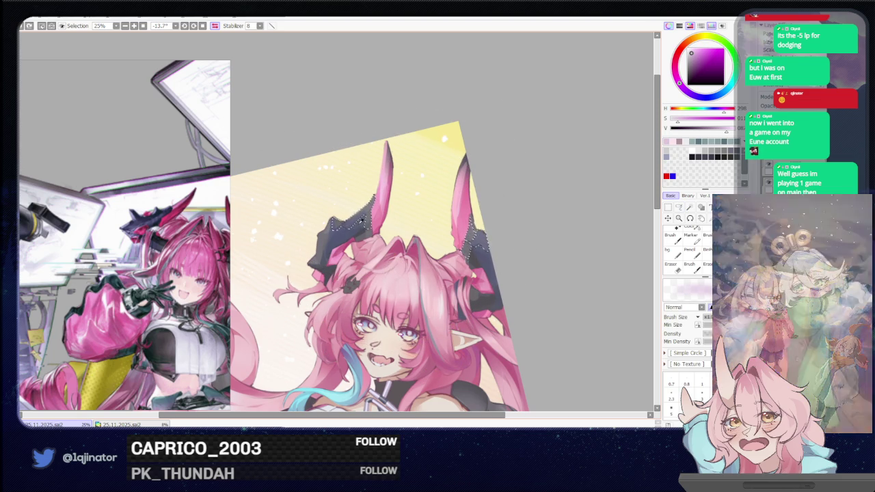
left_click(372, 202, "alt")
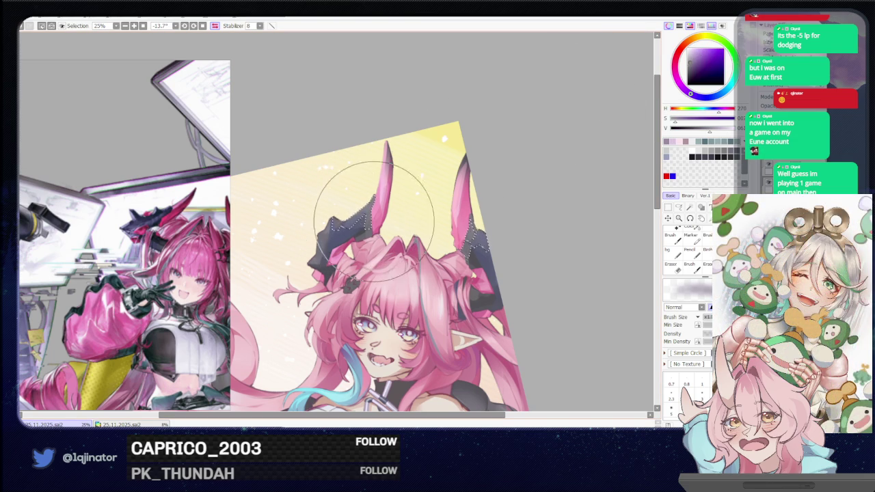
key("a")
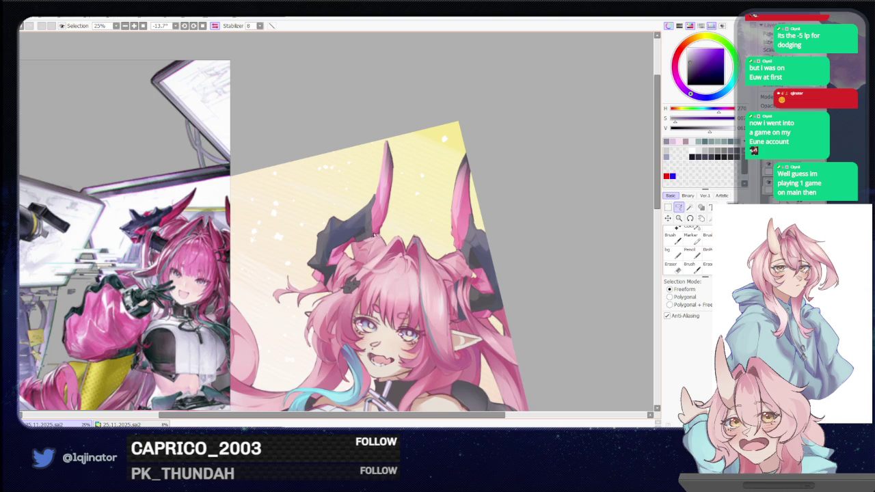
scroll(373, 236, "up", 1)
scroll(404, 219, "up", 1)
scroll(430, 205, "up", 1)
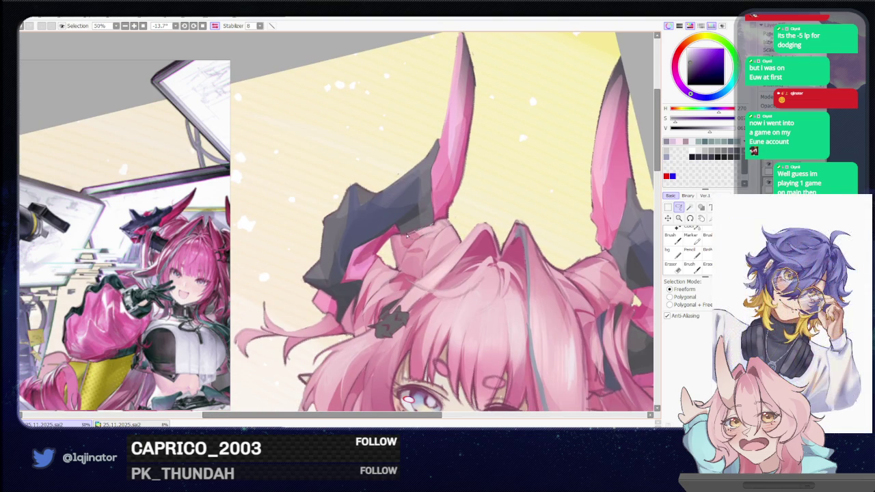
left_click_drag(363, 244, 432, 194)
key("b")
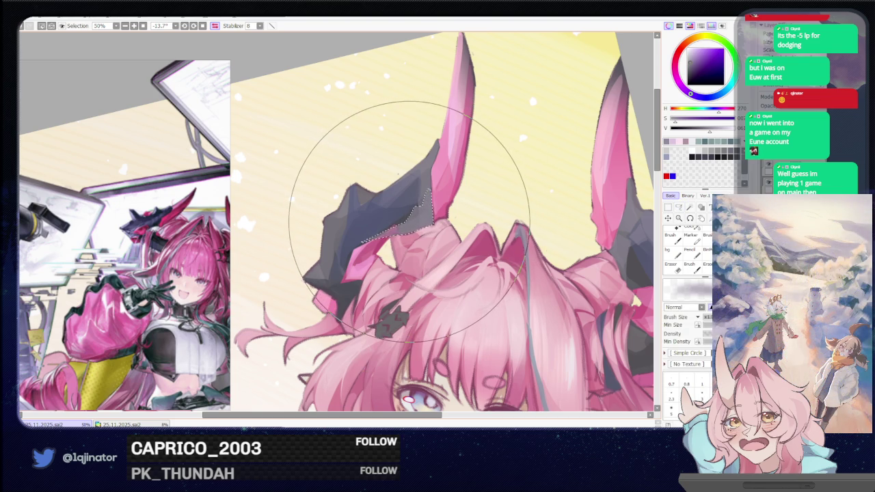
key("minus")
key("minus")
key("minus")
left_click(679, 206)
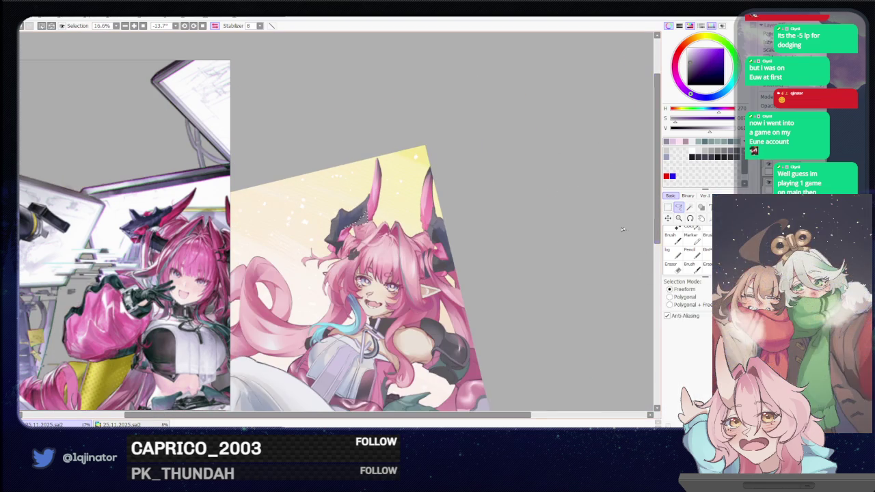
Step: Unflip and rotate the view onto the horns, and choose a darker red on the colour wheel
mouse_move(561, 240)
left_mouse_down()
mouse_move(445, 255)
mouse_move(561, 171)
left_mouse_up()
key("h")
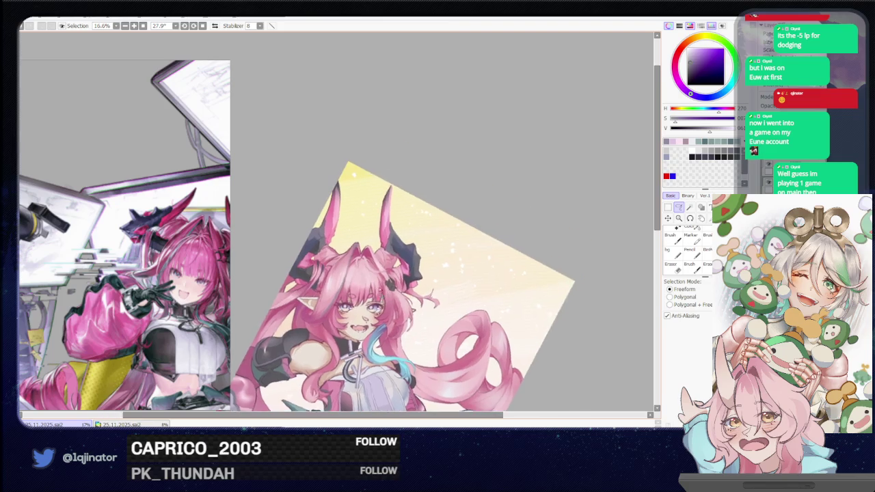
key("plus")
key("plus")
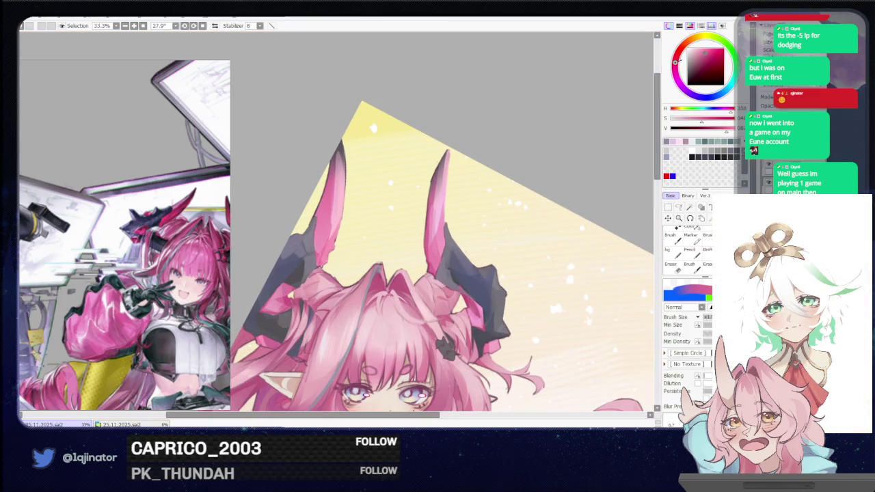
left_click(690, 55)
left_click(707, 57)
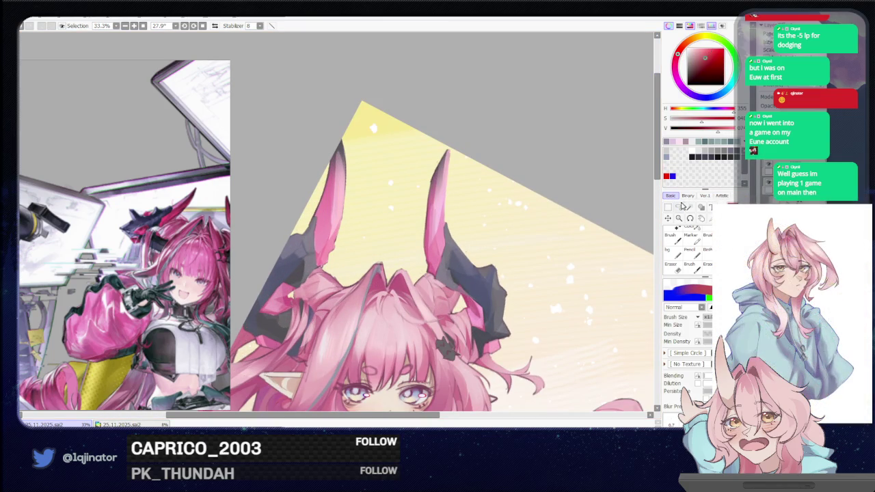
Step: Lasso the inner edges of both horns, then clear the selection with Ctrl+D
left_click(679, 207)
left_click_drag(531, 224, 528, 190)
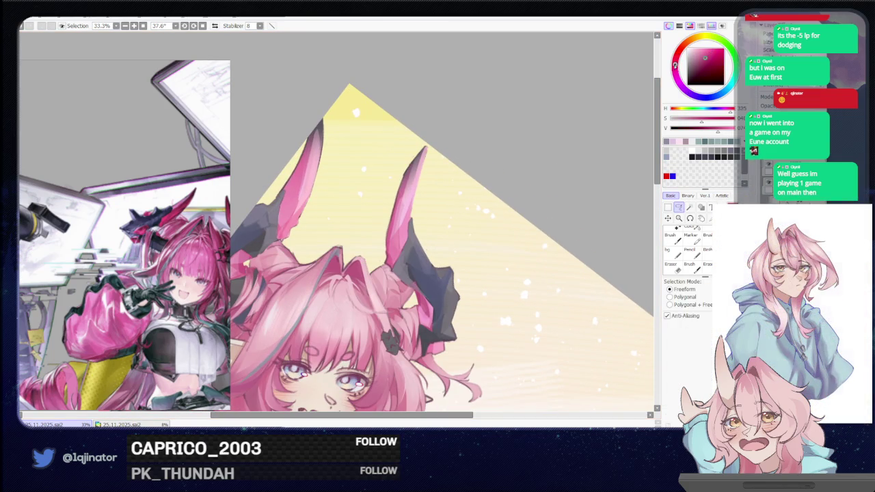
key("plus")
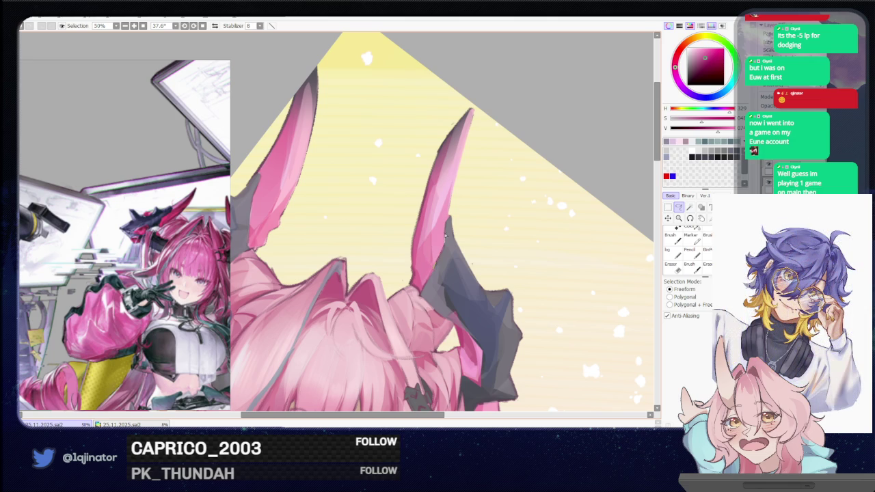
left_click_drag(441, 169, 413, 271)
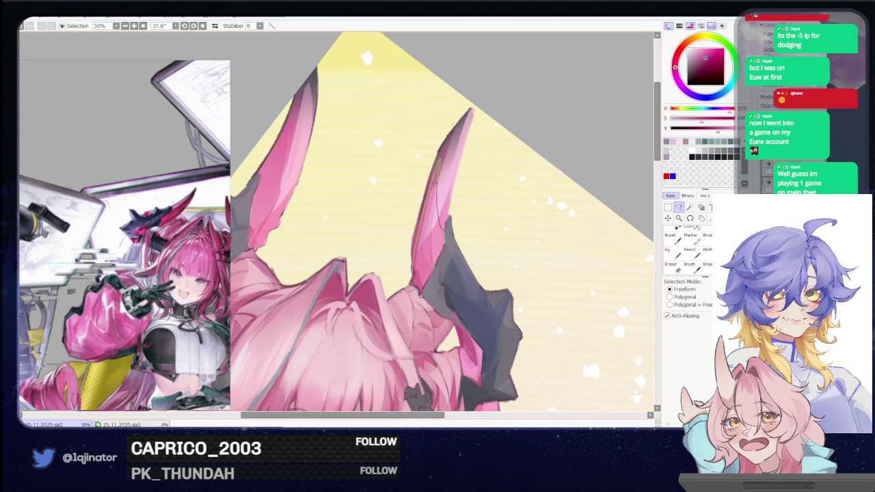
left_click_drag(257, 198, 349, 226)
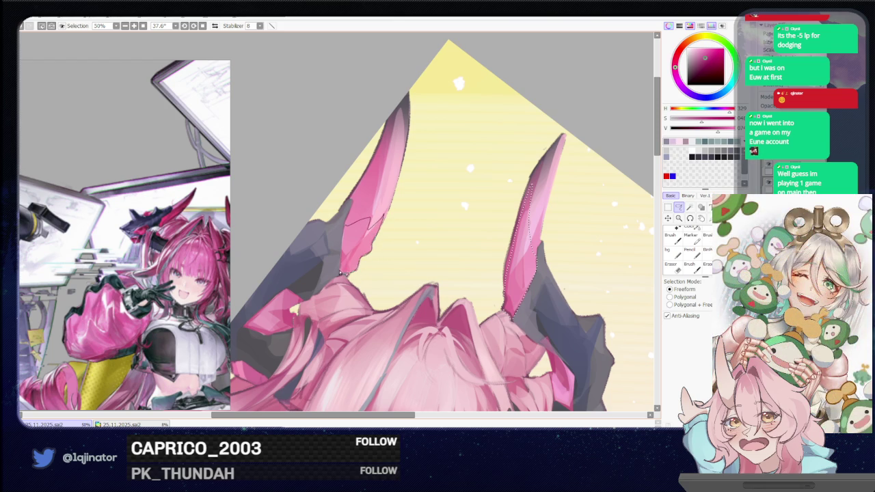
left_click_drag(340, 273, 370, 222)
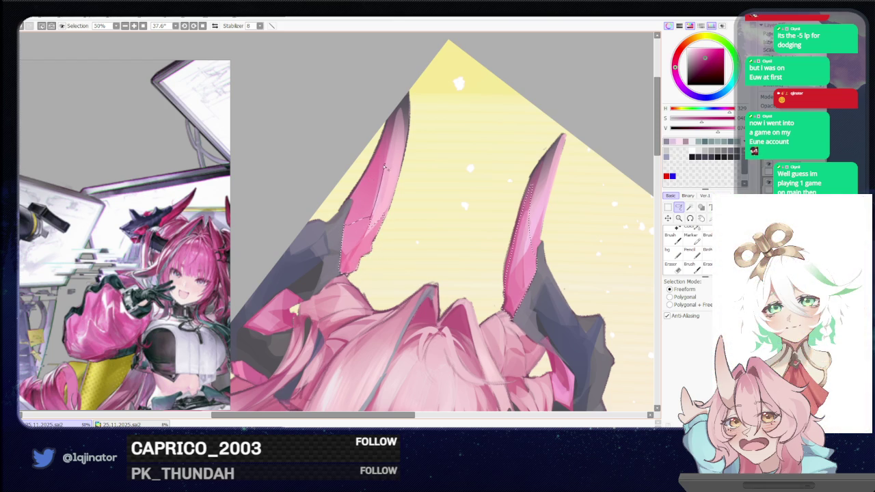
scroll(431, 219, "down", 2)
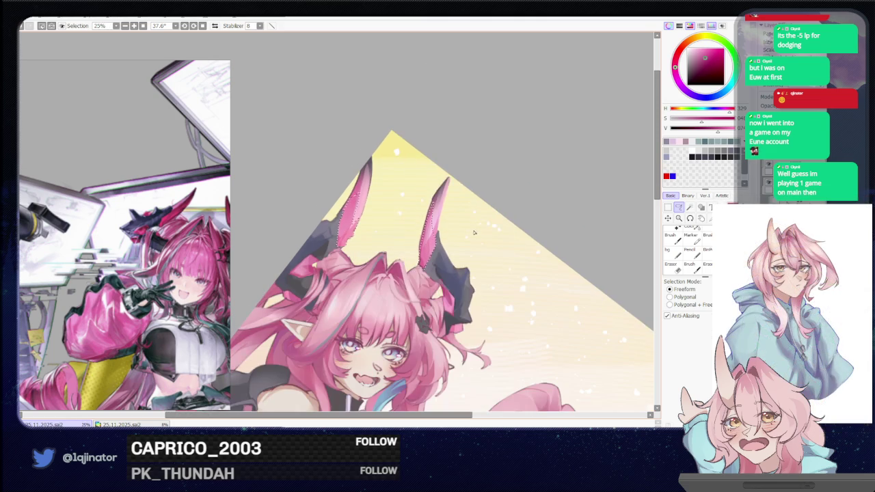
key("b")
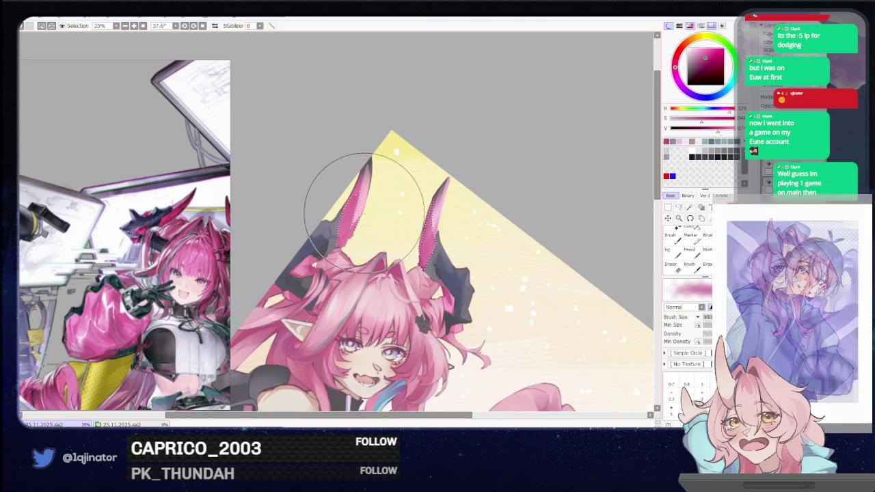
key("ctrl+d")
left_click(679, 207)
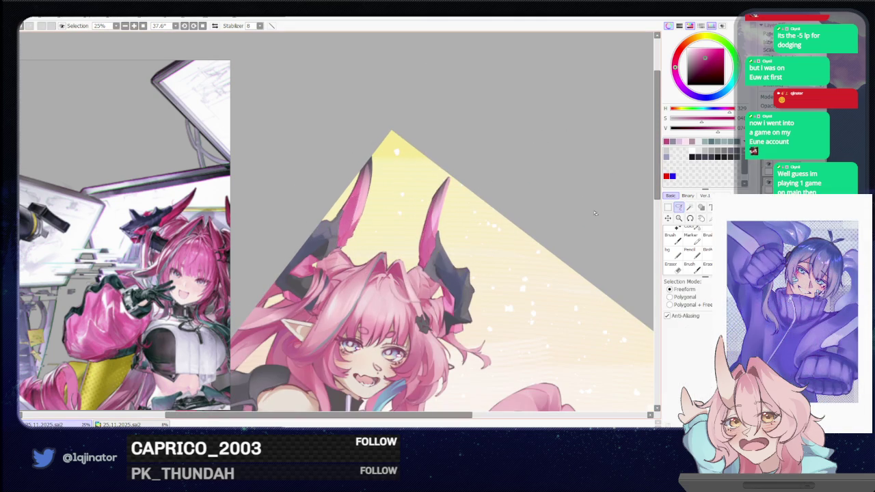
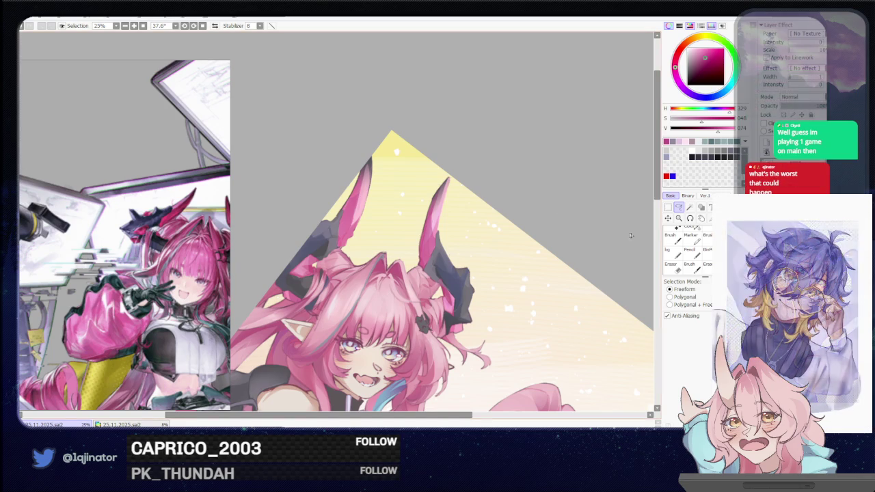
Step: Zoom and rotate onto the horns, lasso the pink horn's edge, and repaint it with the Brush
scroll(509, 262, "down", 1)
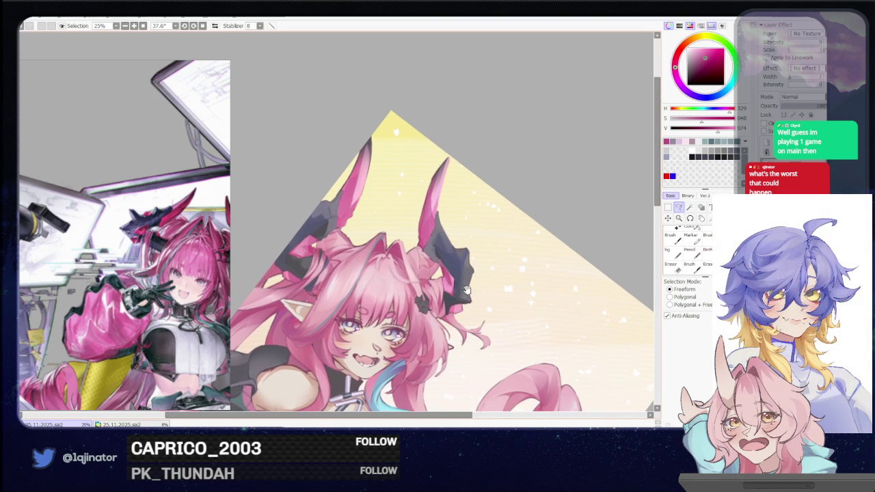
scroll(456, 300, "up", 1)
scroll(456, 300, "up", 2)
mouse_move(456, 300)
left_mouse_down()
mouse_move(452, 286)
mouse_move(441, 320)
mouse_move(430, 308)
left_mouse_up()
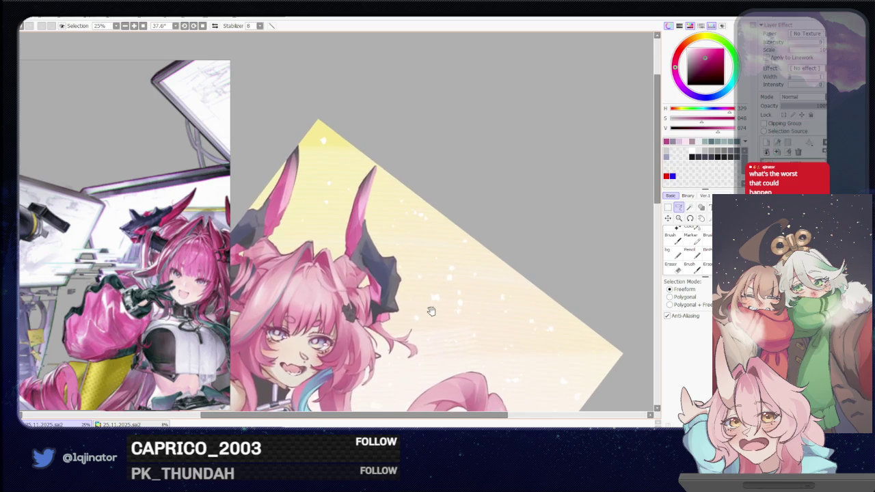
scroll(431, 308, "up", 1)
scroll(410, 294, "up", 1)
scroll(375, 265, "up", 1)
left_click_drag(375, 265, 329, 316)
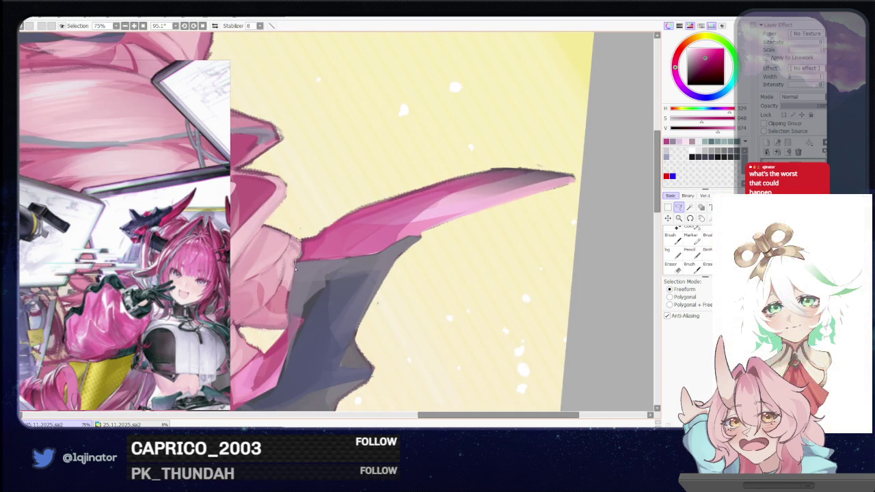
left_click_drag(292, 286, 346, 259)
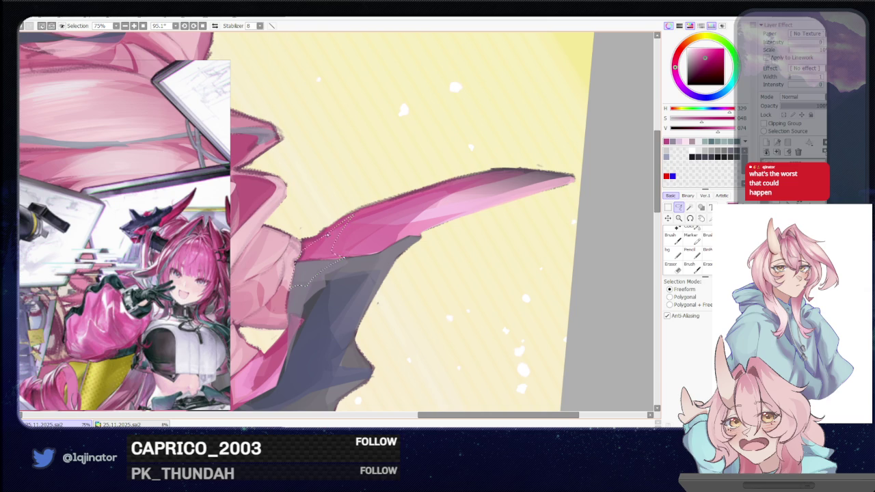
key("b")
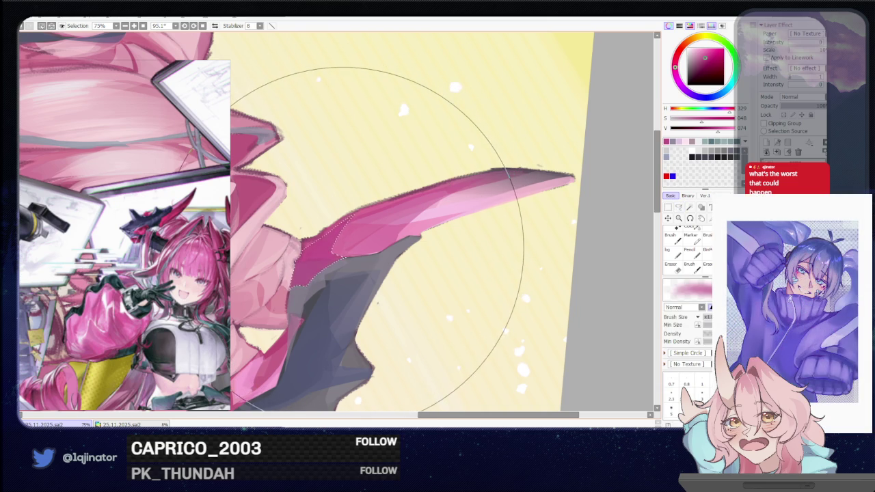
Step: Turn the canvas nearly upright, lasso another stretch of horn edge, and repaint it
scroll(377, 239, "down", 4)
left_click_drag(376, 239, 667, 210)
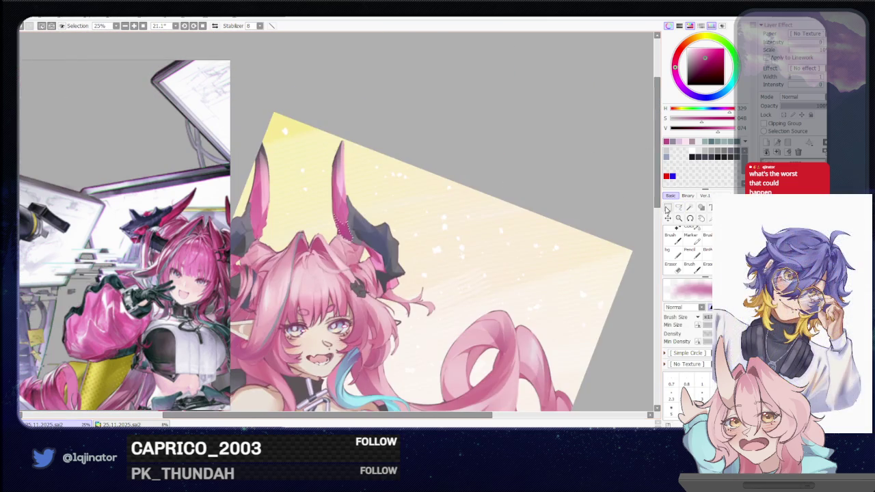
left_click(678, 207)
scroll(354, 284, "up", 1)
left_click_drag(410, 205, 355, 284)
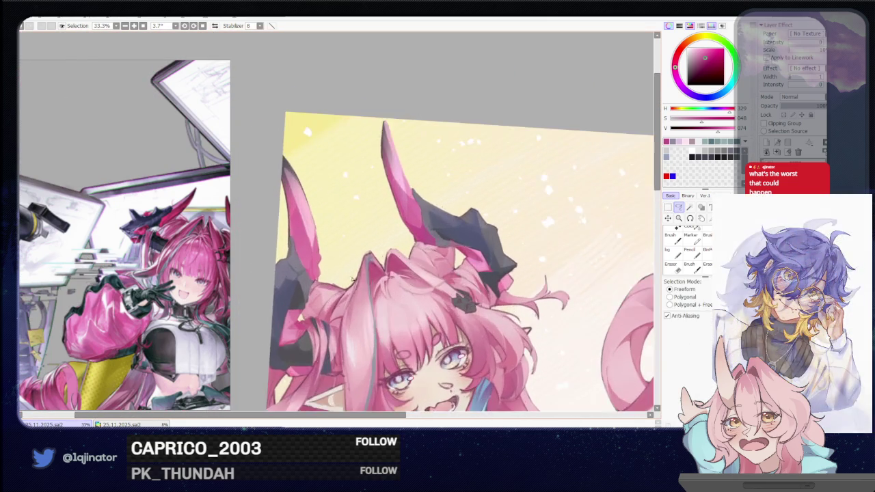
scroll(355, 284, "up", 2)
scroll(349, 274, "up", 1)
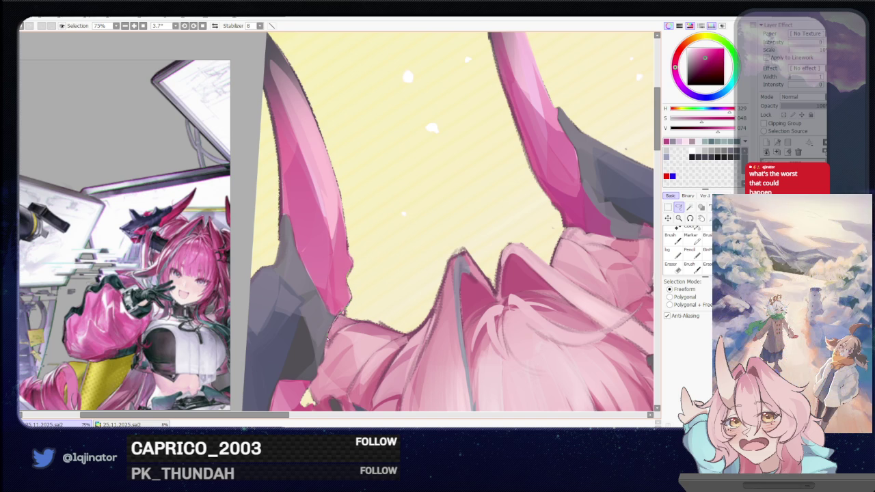
left_click_drag(318, 294, 343, 235)
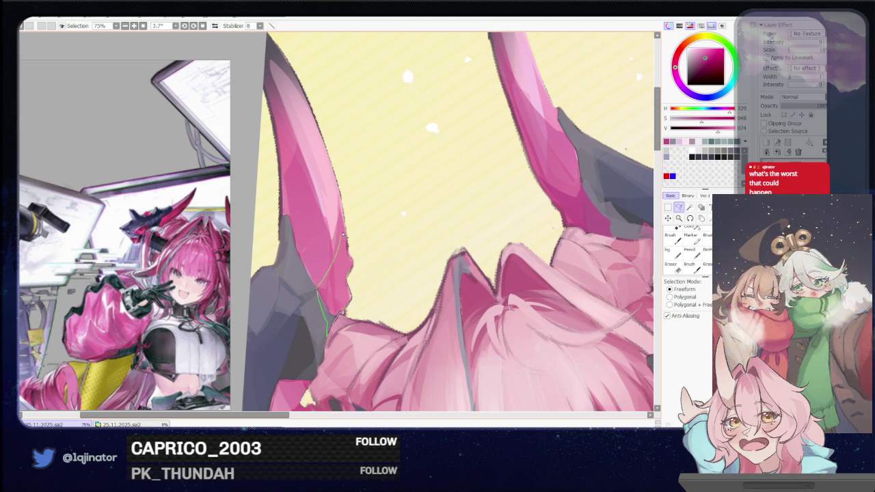
key("b")
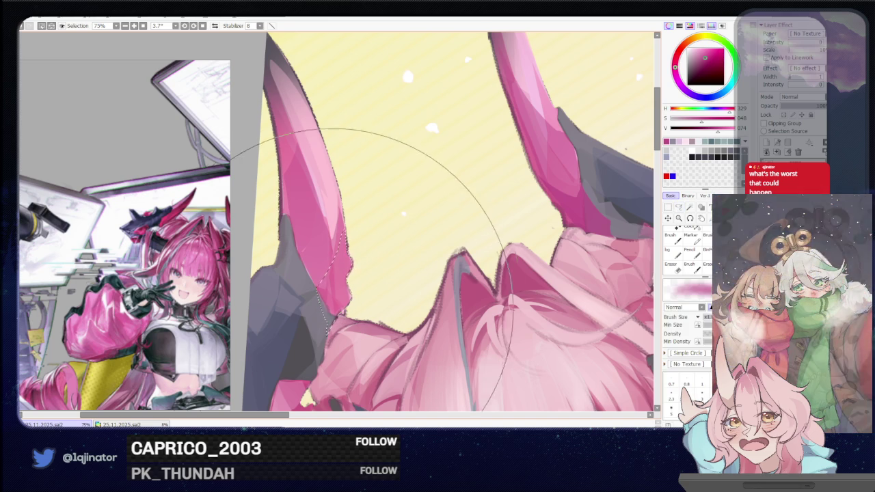
scroll(451, 259, "down", 2)
scroll(452, 260, "down", 2)
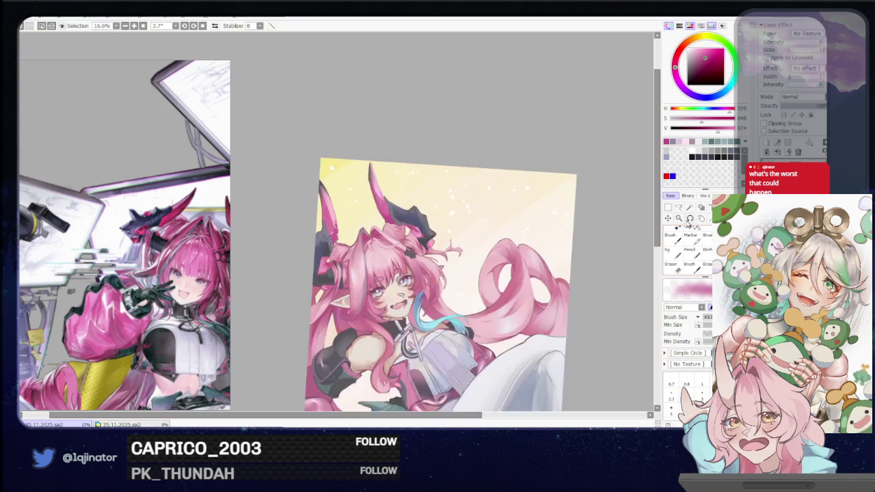
Step: Zoom and rotate onto the gloved hands and paint along them in a darker colour
scroll(478, 253, "down", 1)
scroll(506, 247, "down", 1)
scroll(521, 251, "down", 1)
mouse_move(540, 201)
left_mouse_down()
mouse_move(514, 303)
mouse_move(519, 289)
left_mouse_up()
scroll(510, 290, "up", 1)
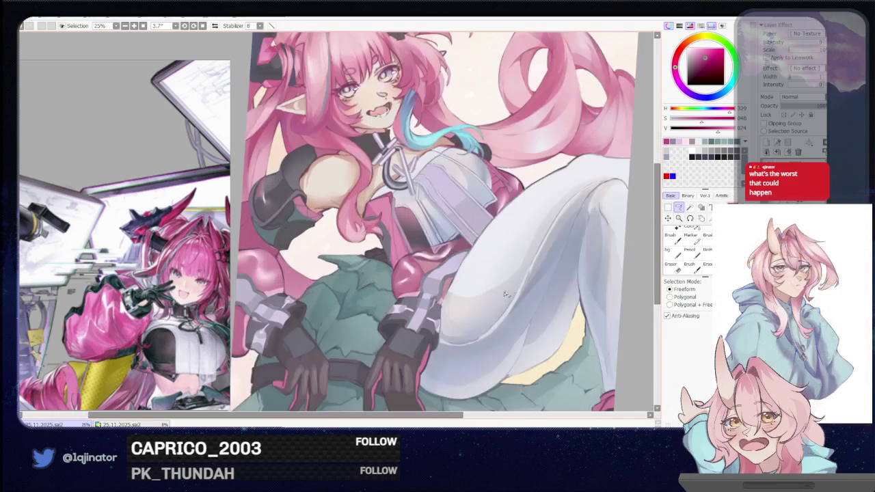
scroll(463, 326, "down", 1)
scroll(456, 322, "down", 1)
scroll(452, 307, "down", 1)
scroll(432, 277, "up", 1)
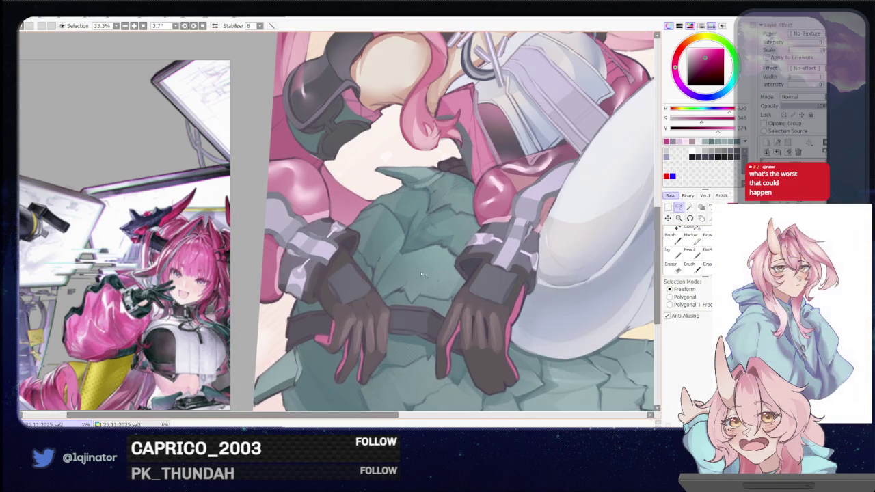
key("b")
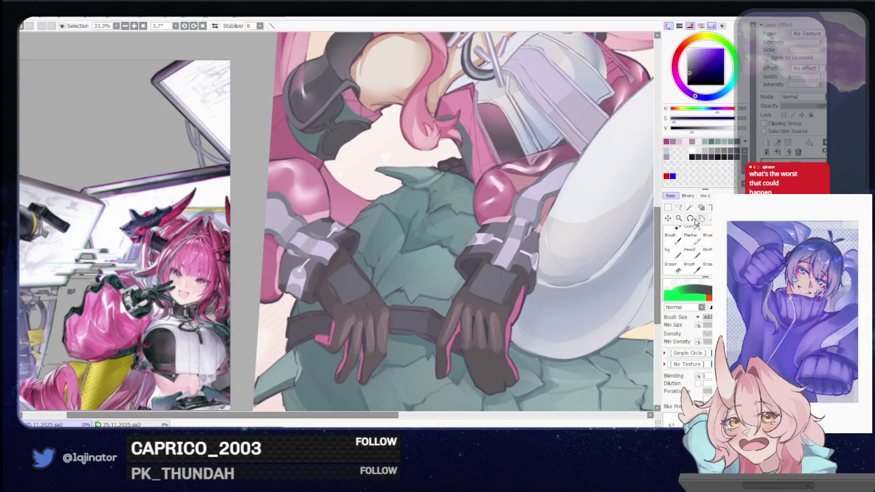
Step: Lasso down the edge of a dark glove on the green tail and repaint inside it
left_click(680, 207)
scroll(517, 258, "up", 1)
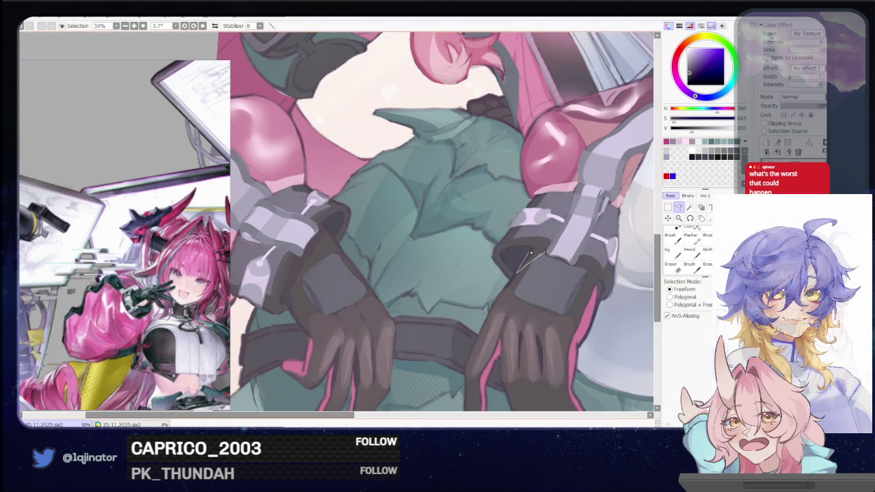
left_click_drag(595, 265, 537, 251)
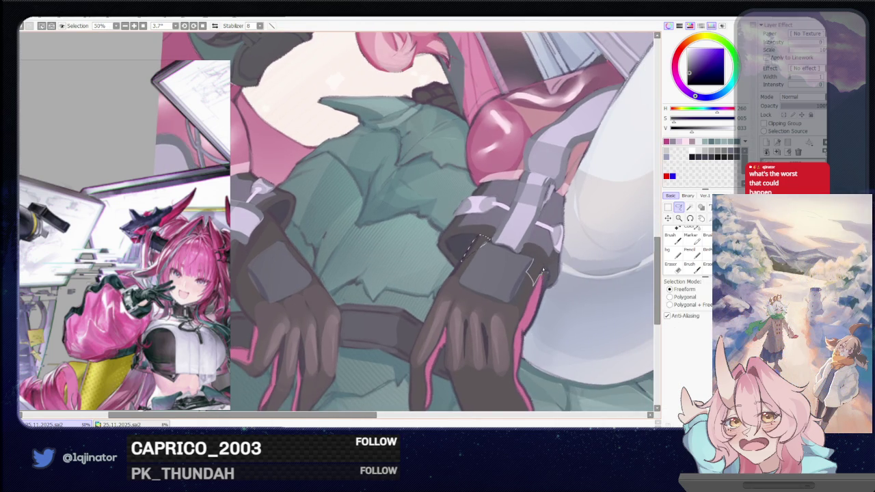
left_click_drag(418, 270, 531, 291)
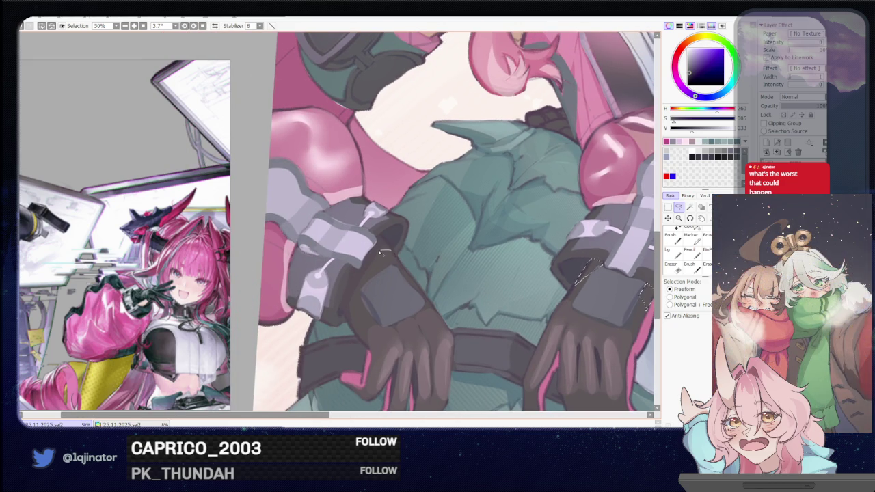
left_click_drag(377, 238, 387, 226)
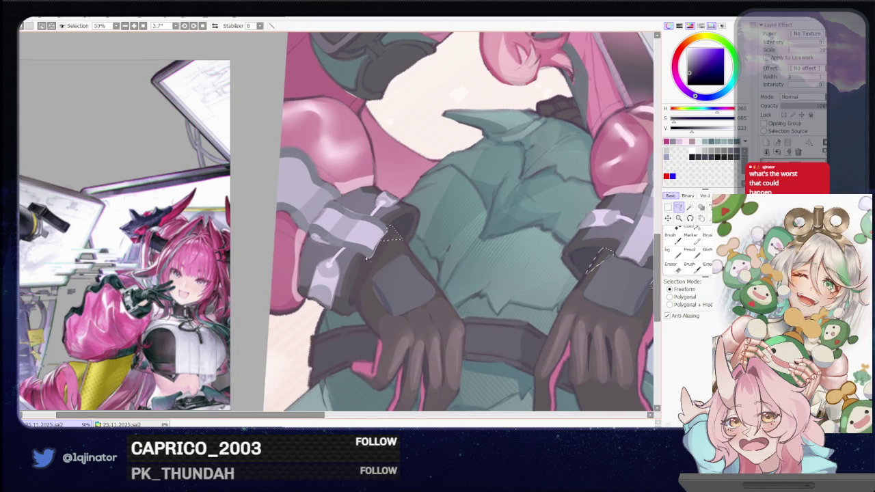
left_click_drag(367, 258, 351, 296)
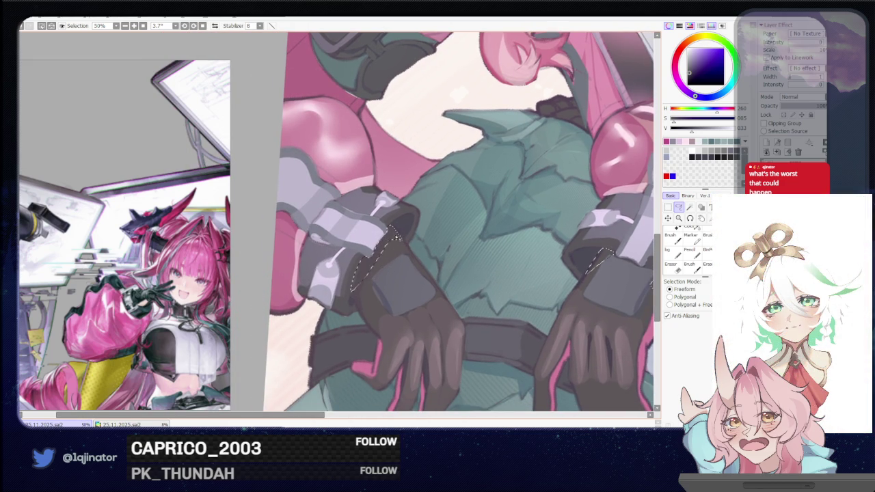
scroll(357, 260, "down", 2)
key("b")
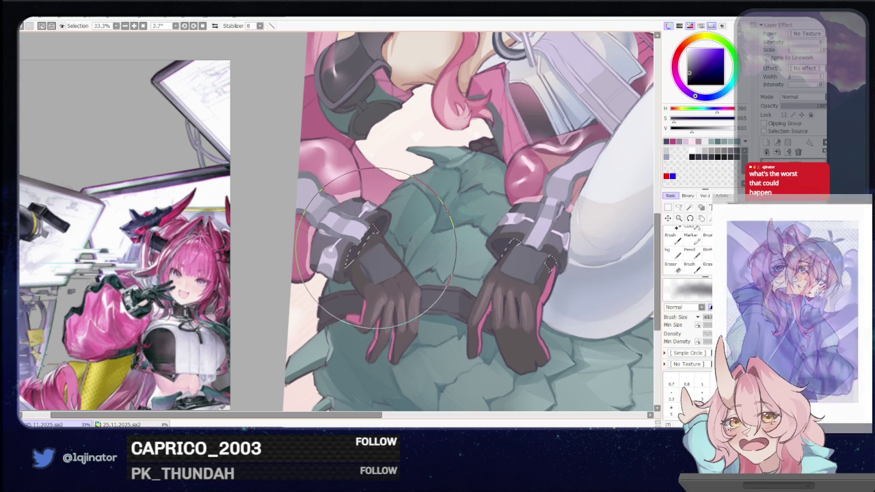
scroll(352, 346, "down", 1)
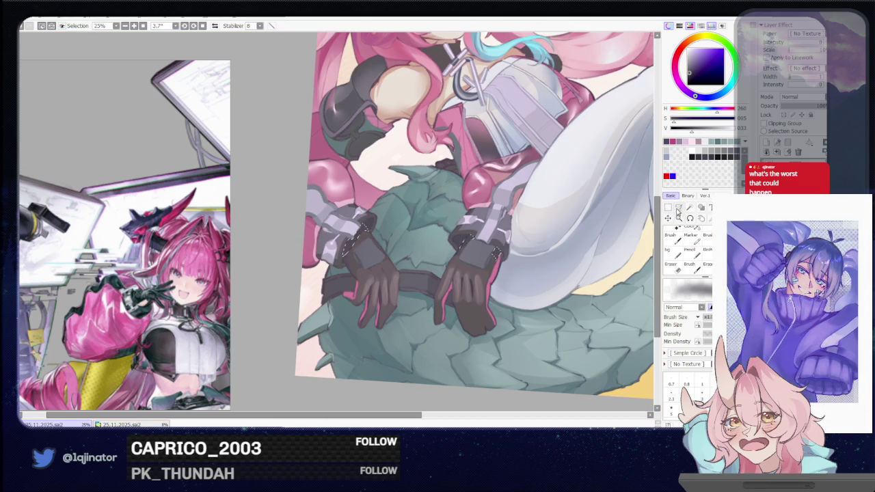
key("m")
left_click_drag(455, 278, 432, 283)
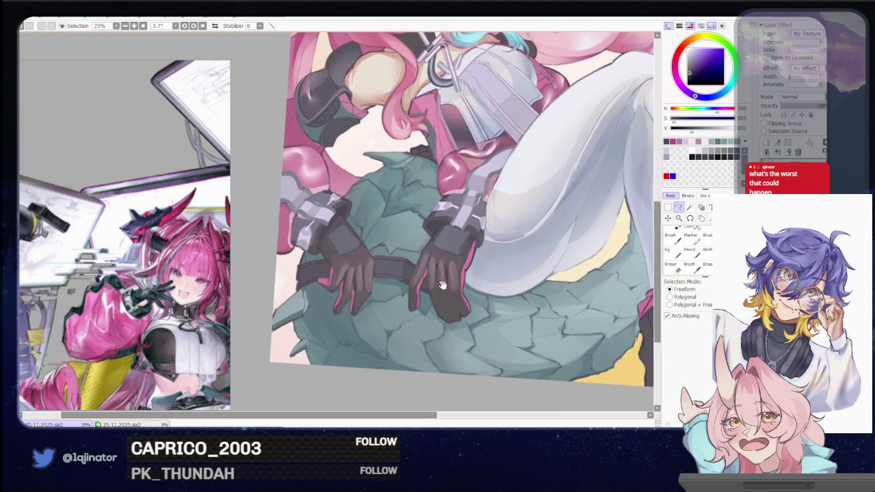
scroll(459, 293, "up", 1)
scroll(437, 284, "up", 1)
scroll(437, 286, "up", 1)
scroll(451, 296, "down", 2)
scroll(435, 295, "down", 1)
scroll(427, 291, "down", 1)
scroll(417, 284, "down", 1)
scroll(417, 283, "up", 1)
scroll(417, 284, "up", 1)
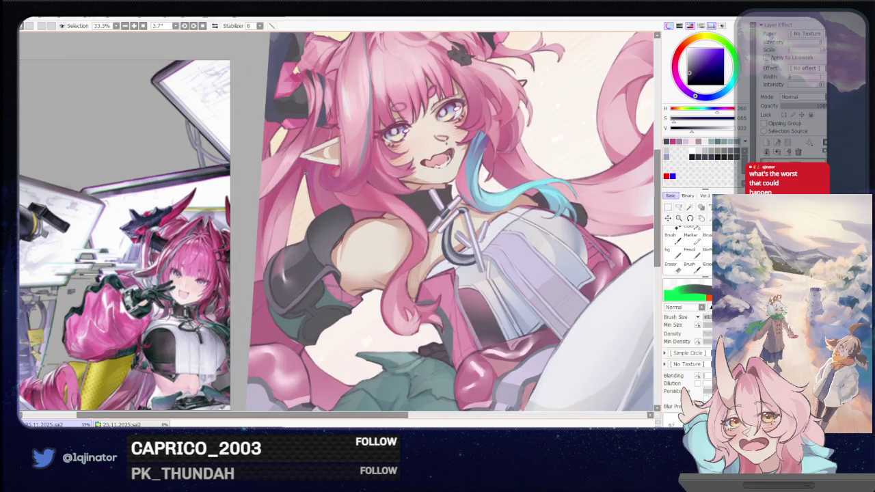
left_click(679, 206)
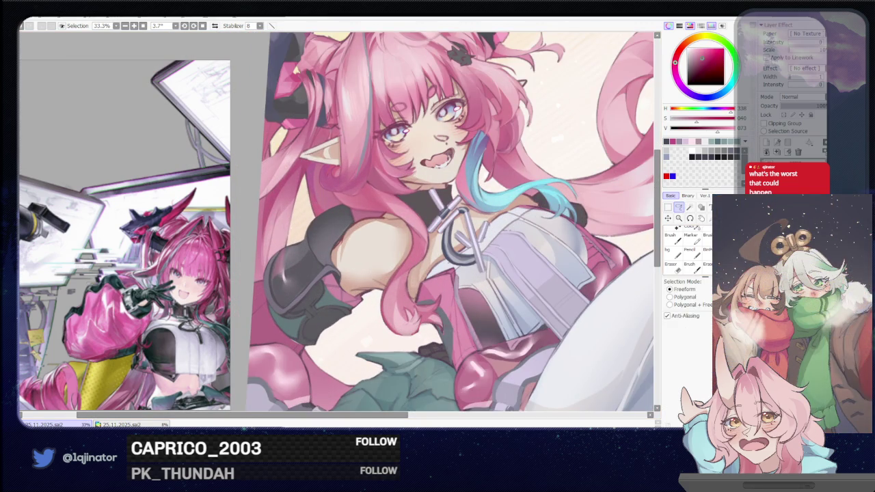
scroll(417, 283, "down", 2)
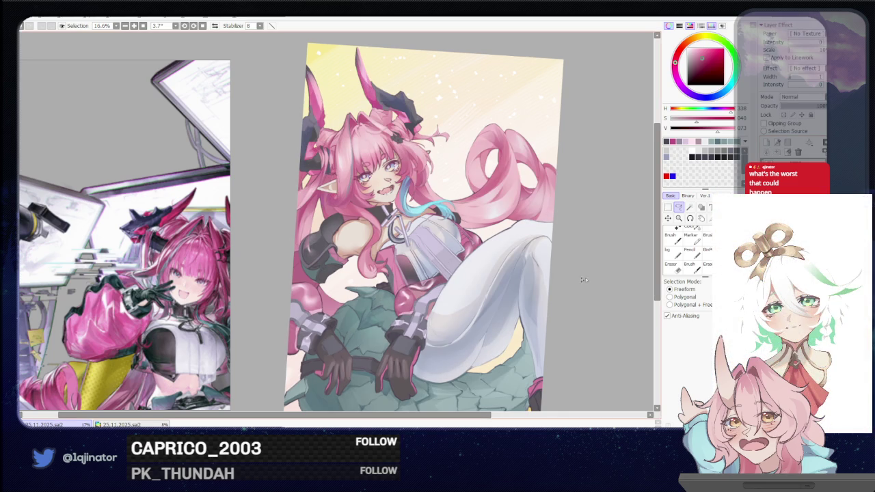
left_click_drag(621, 206, 635, 236)
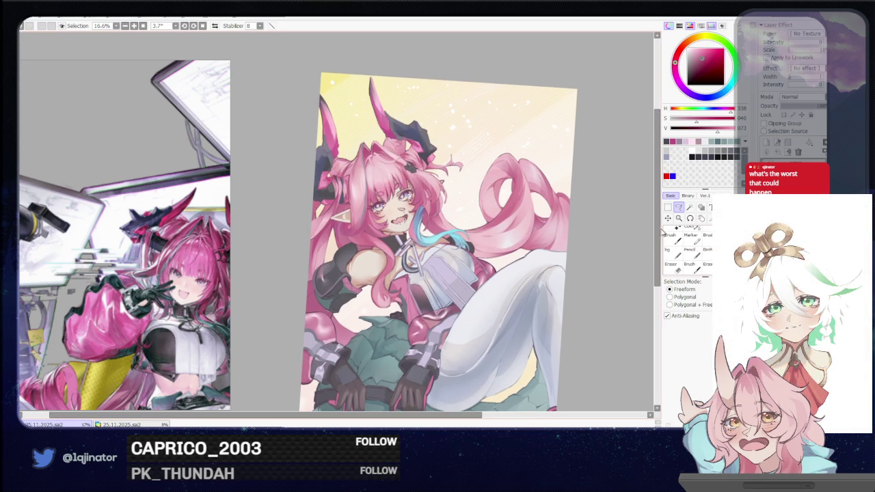
scroll(378, 265, "up", 2)
scroll(378, 266, "up", 1)
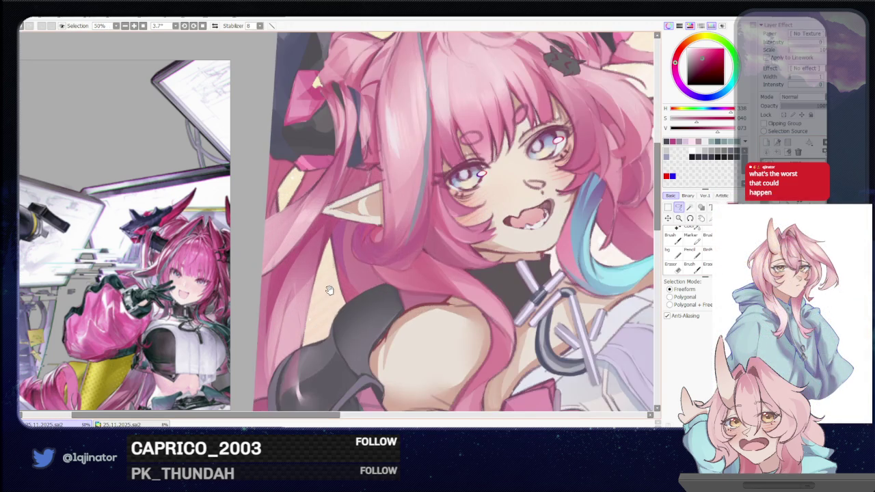
Step: Tilt the view toward the face and lasso the hair beside it, then paint with the Brush
scroll(378, 265, "up", 2)
left_click_drag(378, 265, 367, 267)
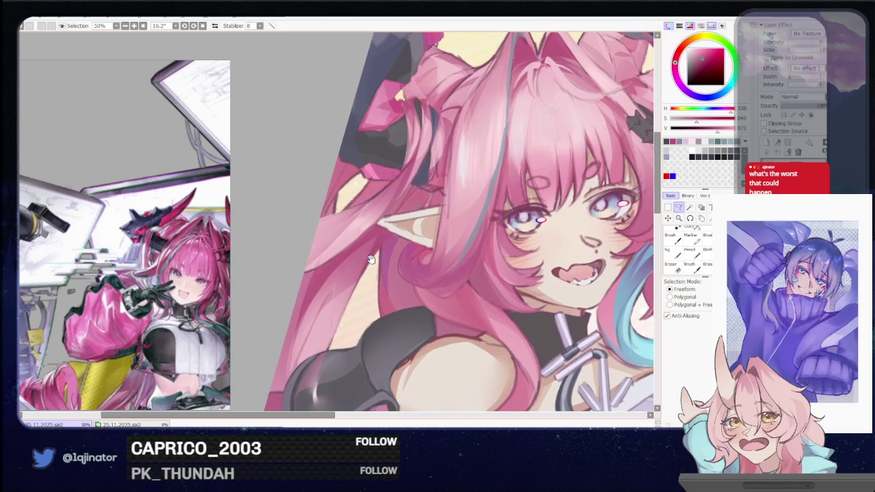
left_click_drag(387, 236, 364, 272)
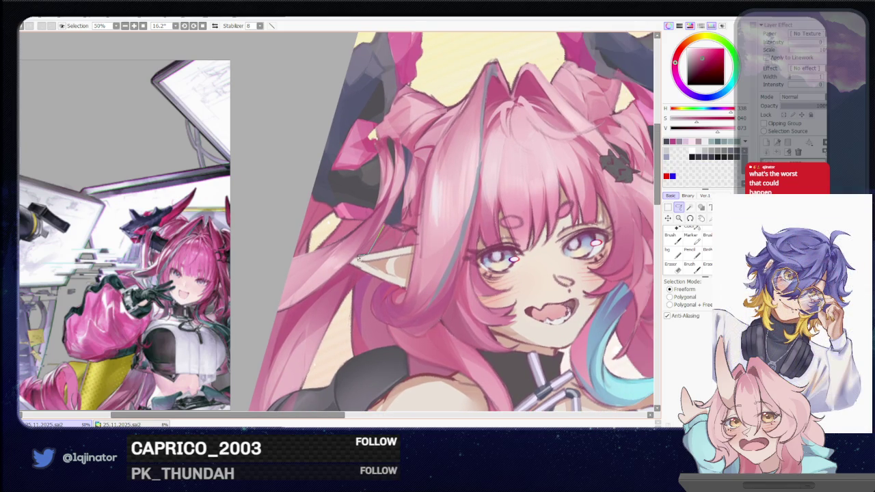
left_click_drag(367, 249, 359, 225)
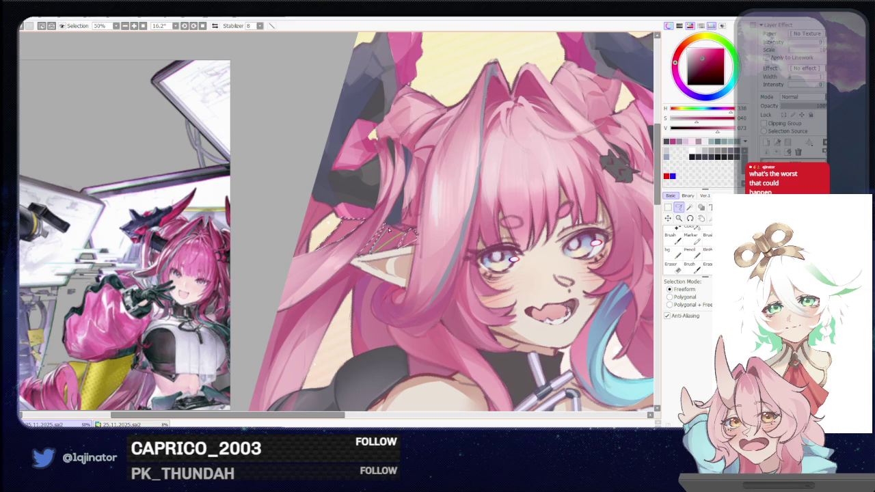
scroll(389, 247, "down", 2)
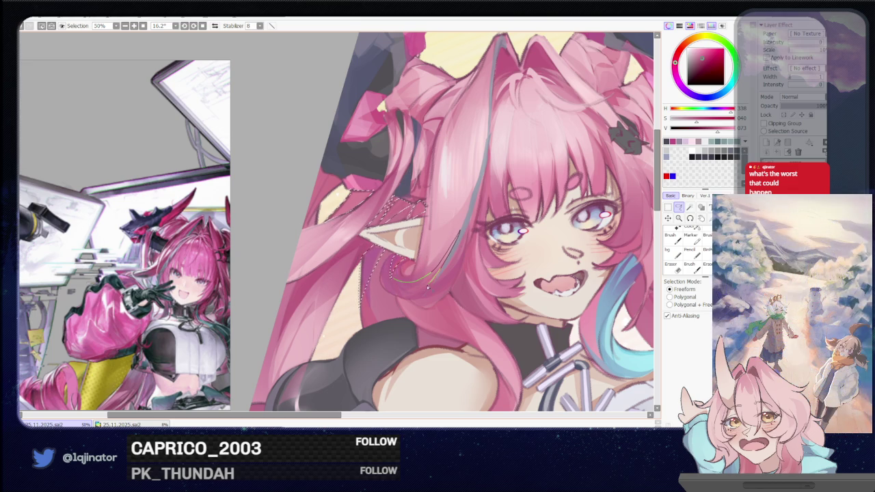
scroll(357, 229, "down", 2)
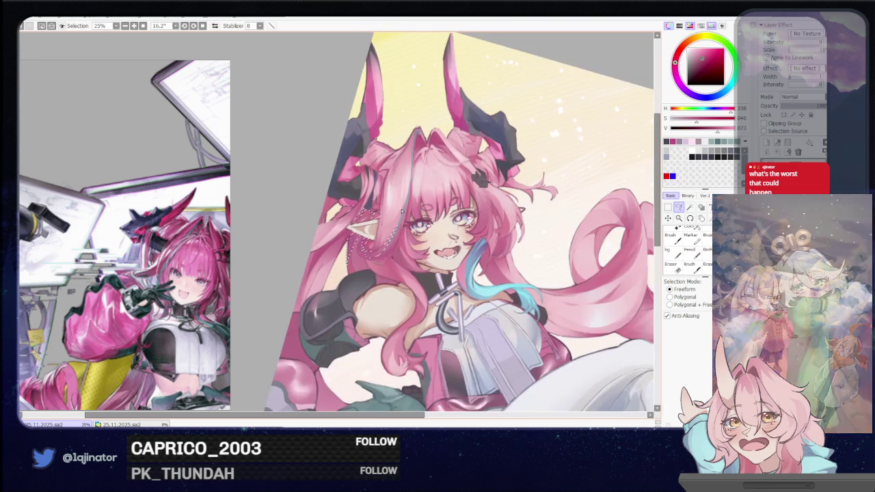
key("b")
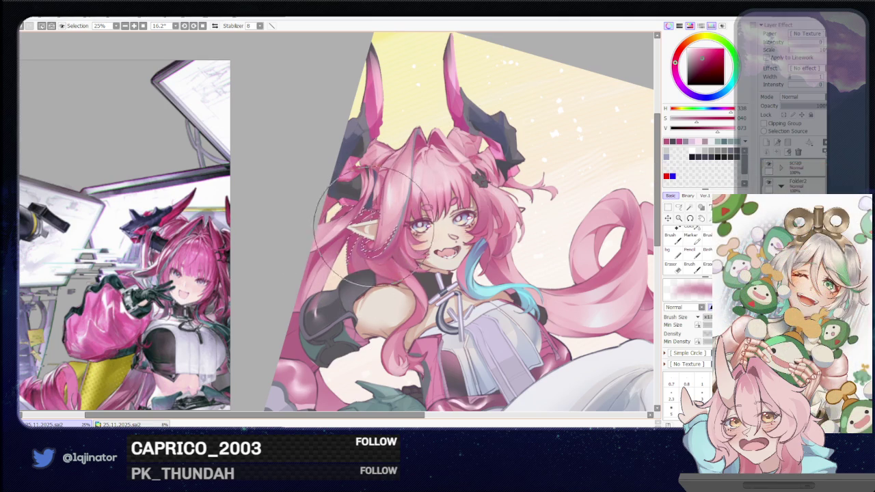
Step: Straighten the view and extend the lasso selection down the hair strand beside the pointed ear
scroll(363, 232, "down", 2)
key("a")
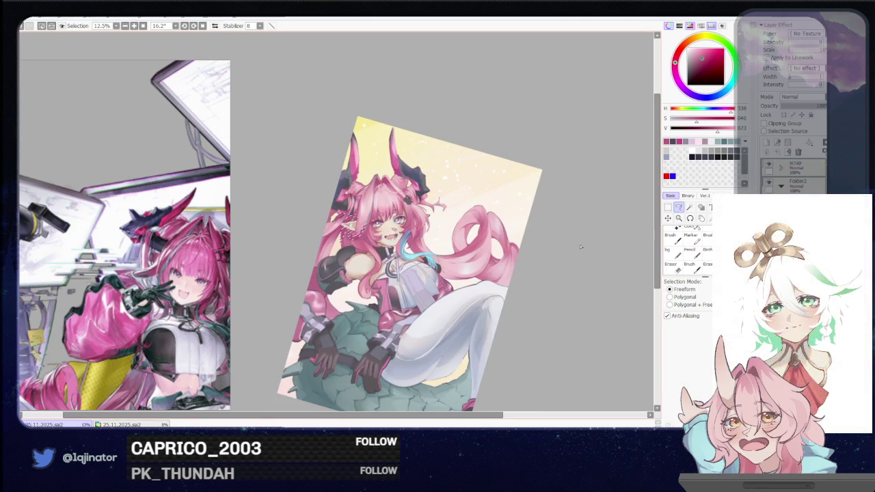
scroll(580, 254, "up", 1)
scroll(534, 263, "up", 1)
scroll(465, 274, "up", 1)
scroll(402, 284, "up", 1)
left_click_drag(403, 284, 381, 300)
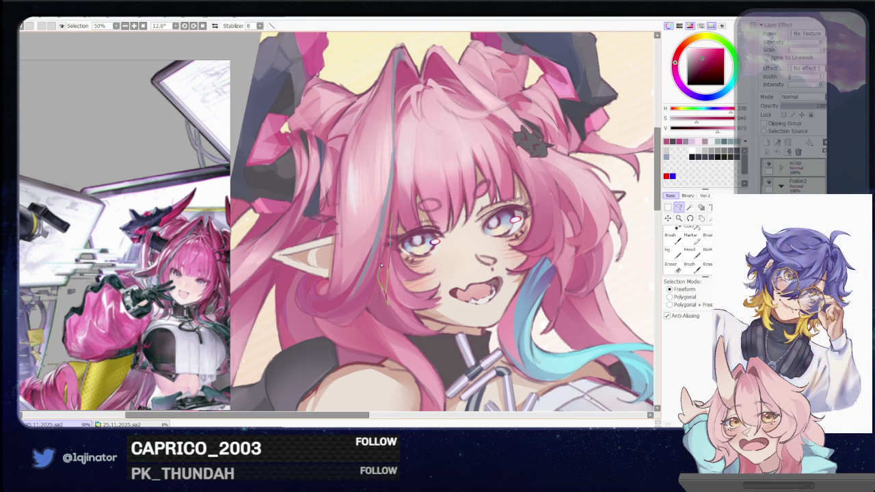
left_click_drag(384, 299, 376, 319)
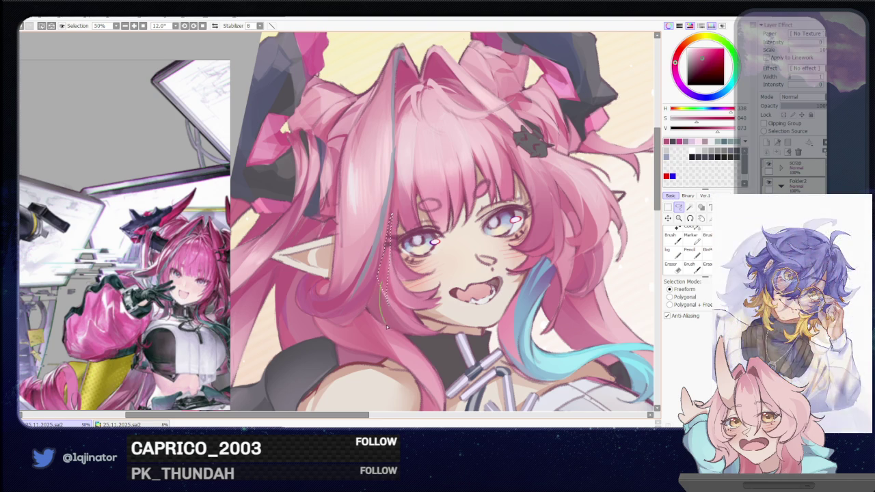
scroll(375, 287, "down", 2)
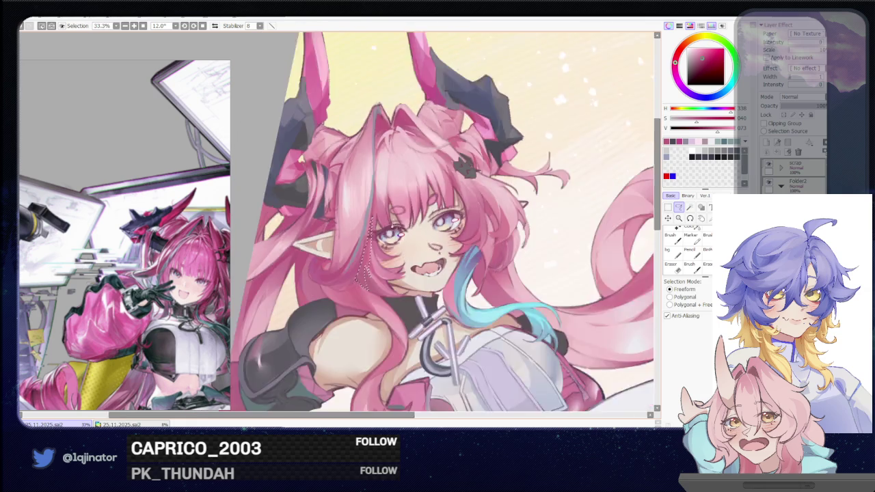
key("Delete")
key("b")
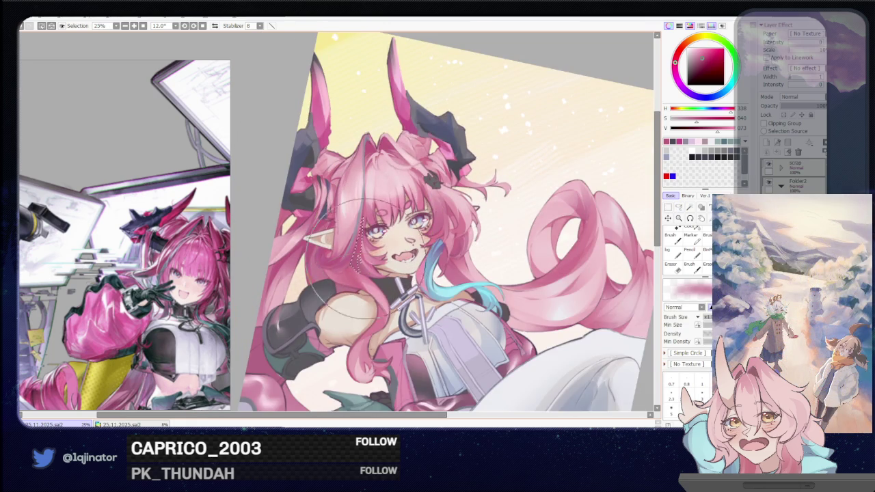
Step: Zoom out to 12.5%, then zoom to 33.3% and pan onto the curled pink ponytail loops
scroll(410, 242, "down", 1)
scroll(411, 243, "down", 1)
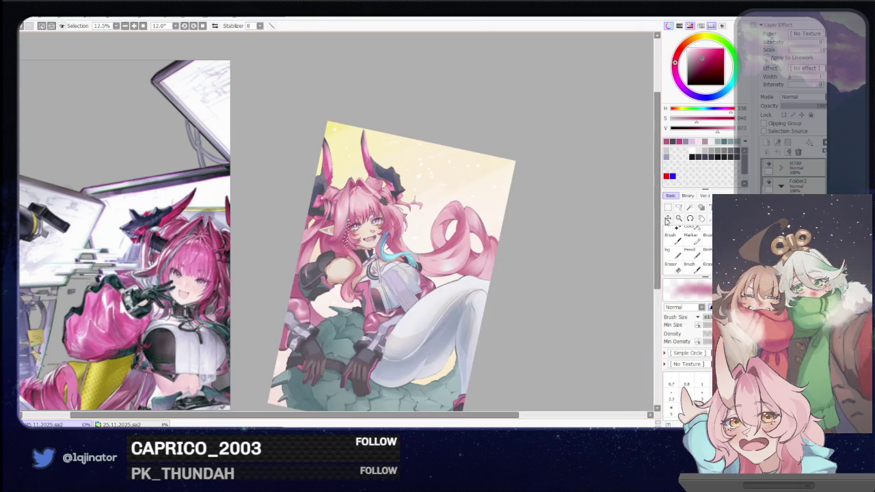
key("l")
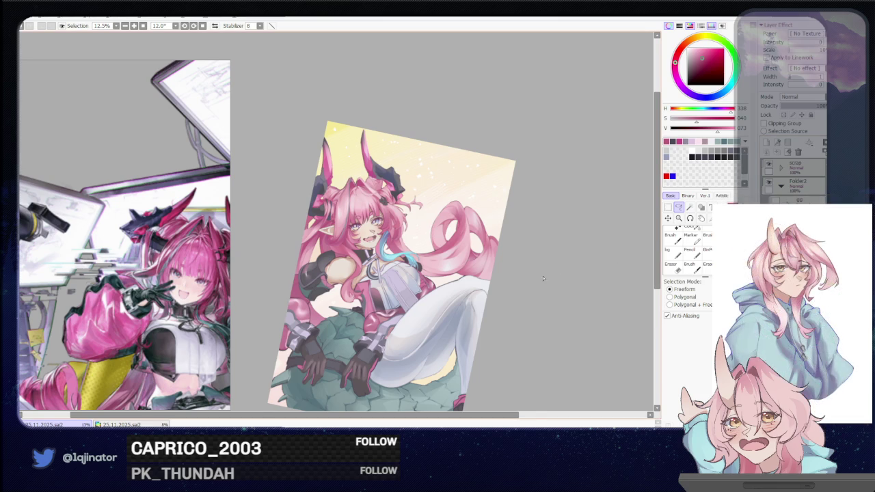
left_click_drag(547, 277, 512, 268)
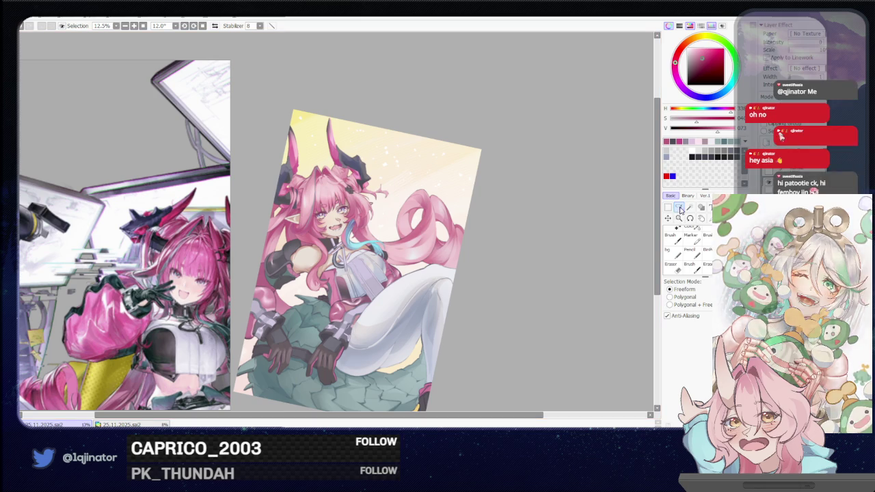
scroll(560, 253, "up", 1)
scroll(520, 263, "up", 2)
left_click_drag(480, 277, 400, 270)
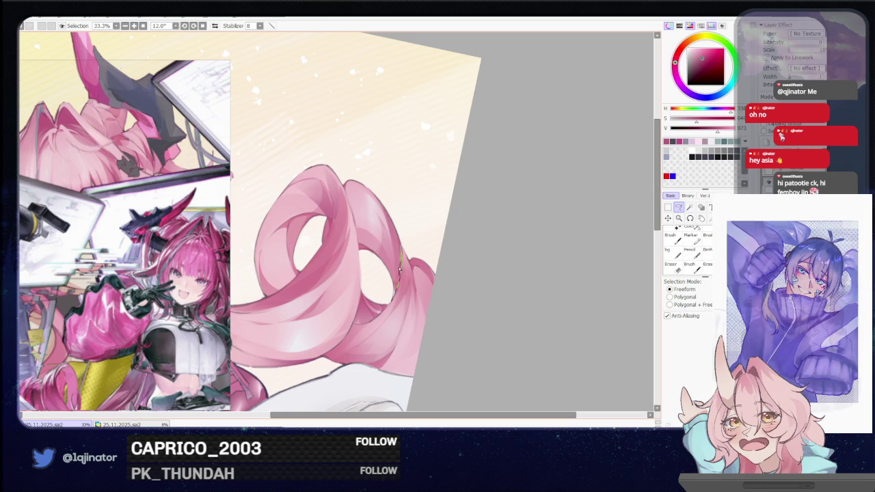
Step: Lasso along the ponytail loop's inner edge and enlarge the brush size
left_click_drag(380, 244, 390, 285)
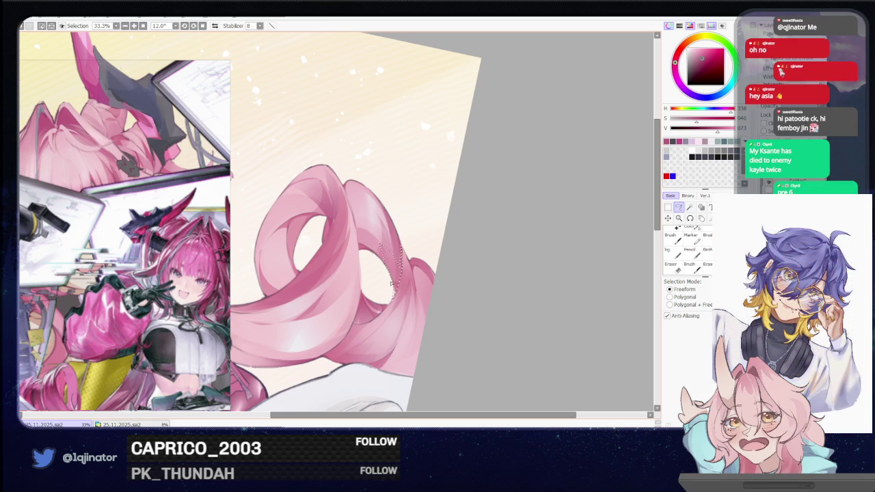
key("b")
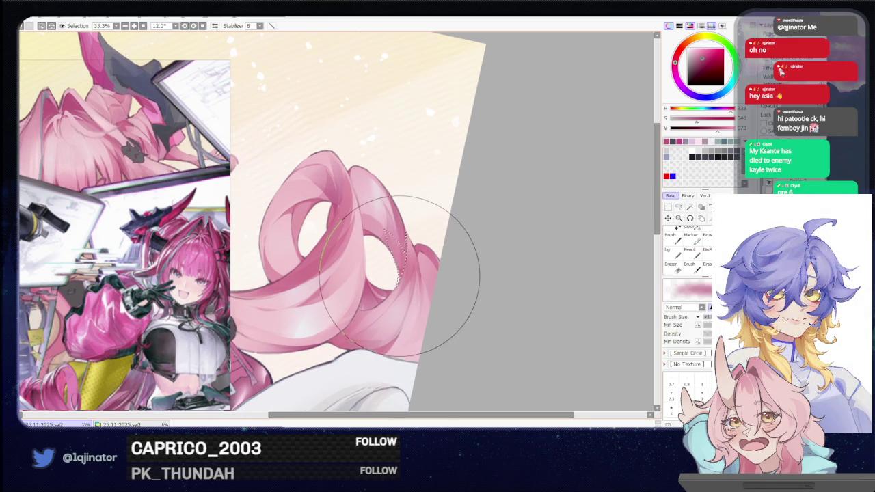
left_click_drag(397, 281, 410, 281)
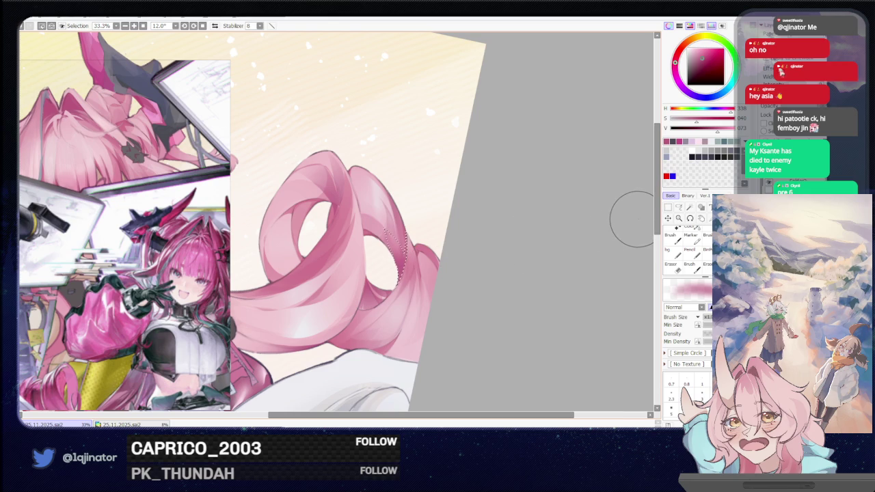
left_click(679, 206)
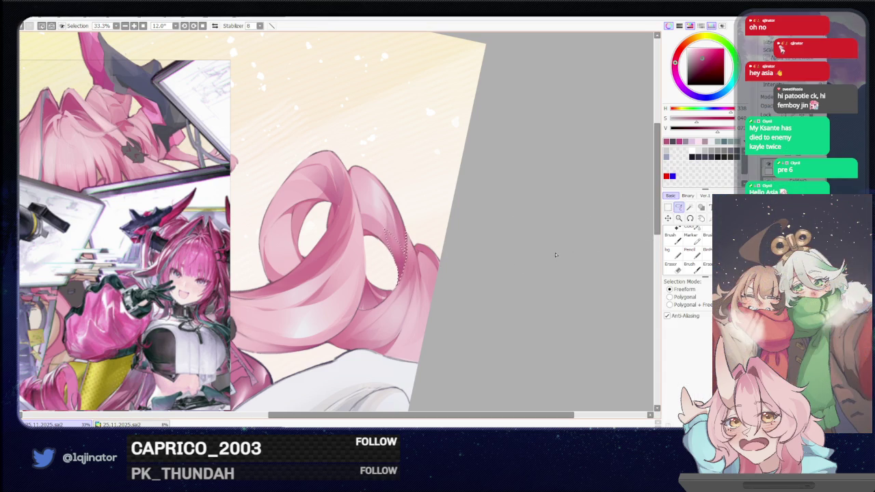
Step: Rotate the view and zoom out to 16.6% near 0° to see the whole painting
left_click_drag(454, 261, 326, 283)
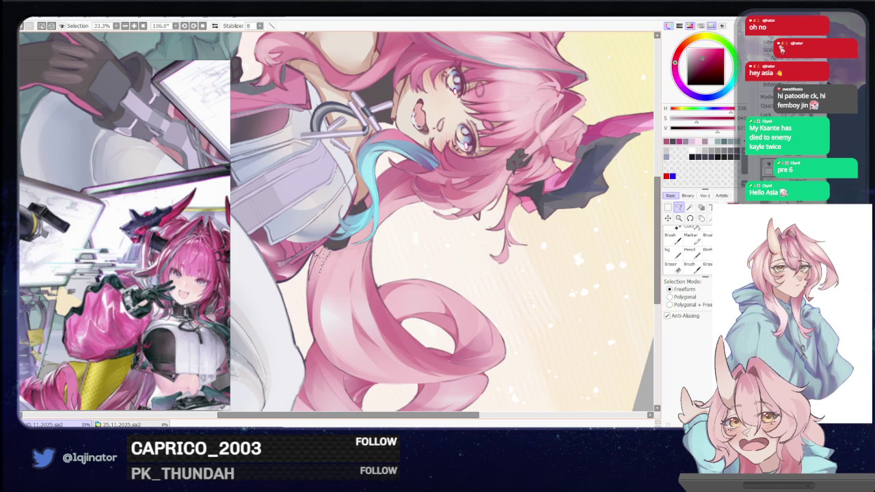
key("b")
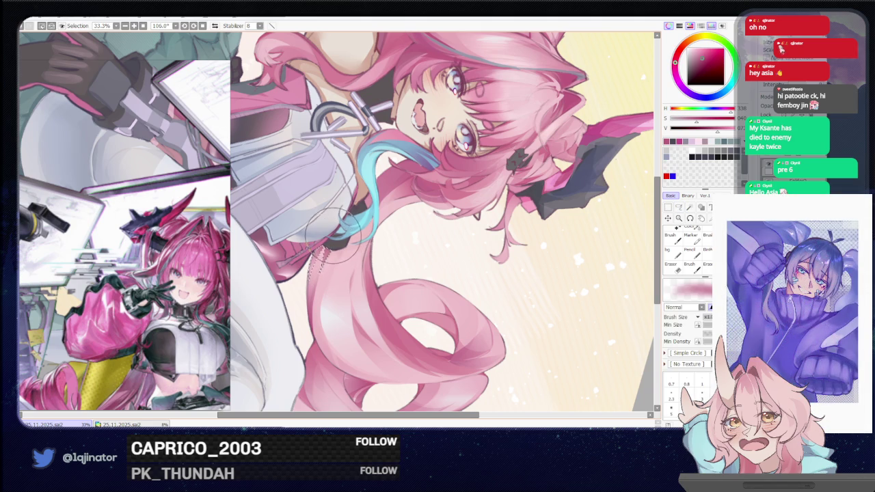
scroll(324, 246, "down", 1)
mouse_move(325, 246)
left_mouse_down()
mouse_move(431, 311)
mouse_move(460, 241)
mouse_move(481, 262)
left_mouse_up()
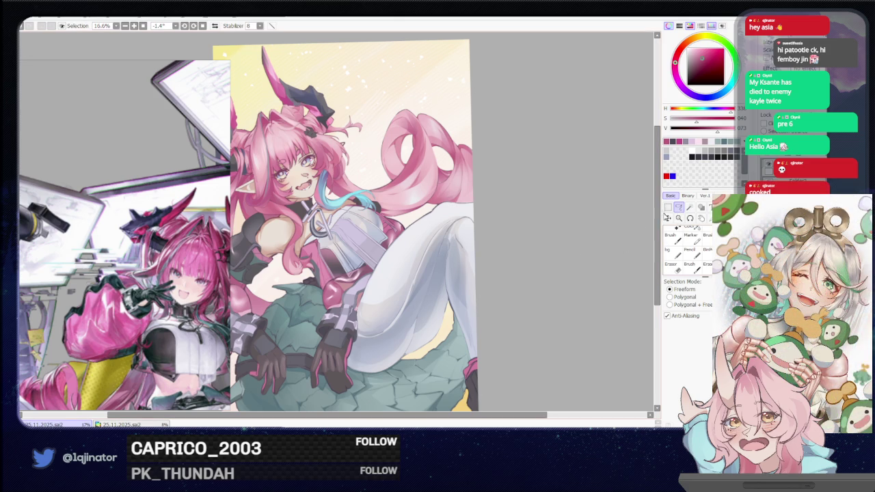
Step: Reposition the artwork in the view and pick a new colour from the colour wheel
left_click_drag(500, 288, 564, 211)
left_click_drag(549, 267, 544, 280)
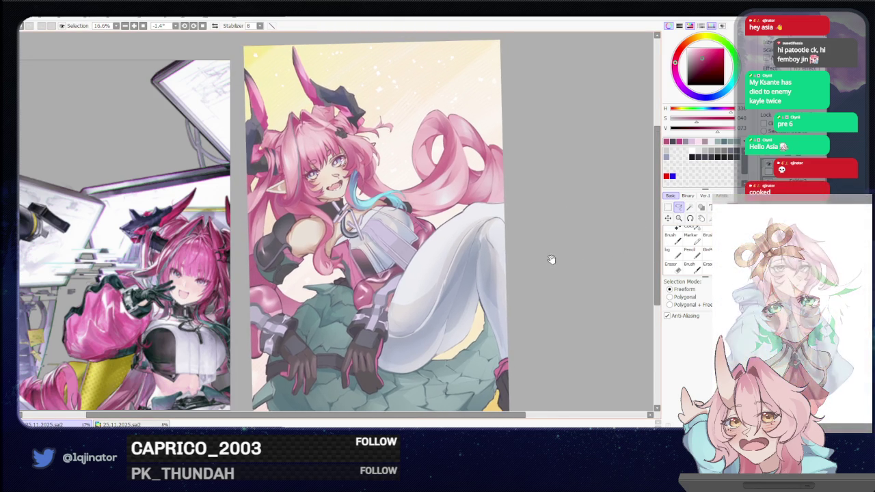
left_click_drag(550, 246, 545, 274)
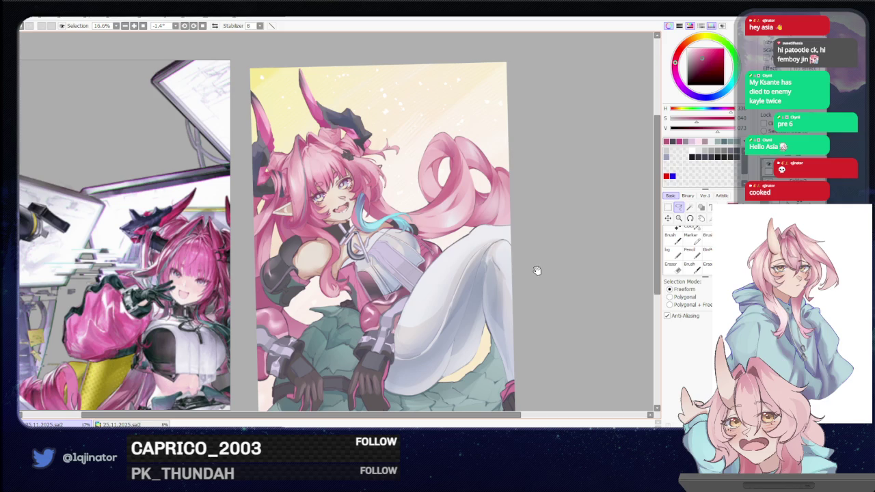
mouse_move(543, 270)
left_mouse_down()
mouse_move(531, 281)
mouse_move(539, 257)
mouse_move(533, 275)
left_mouse_up()
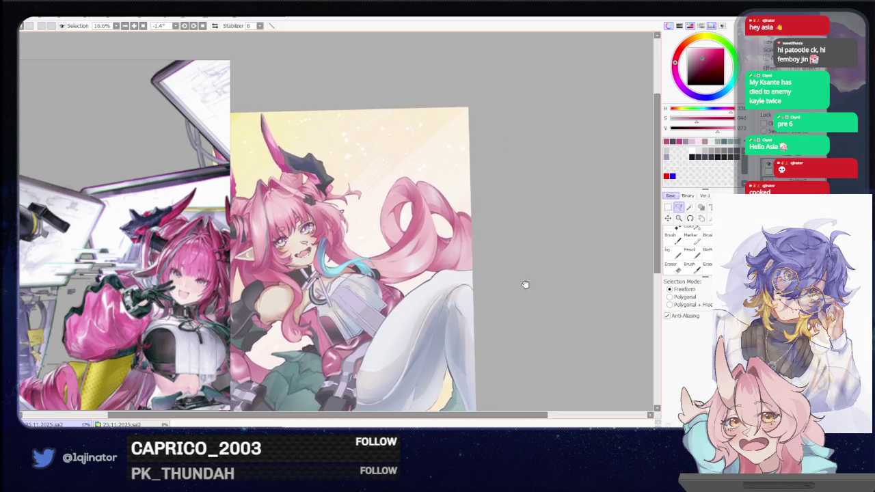
scroll(534, 264, "up", 3)
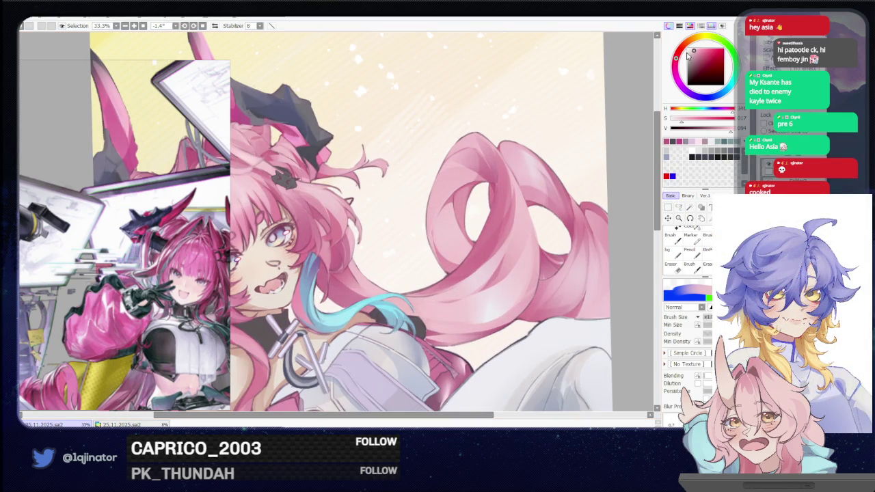
left_click(699, 57)
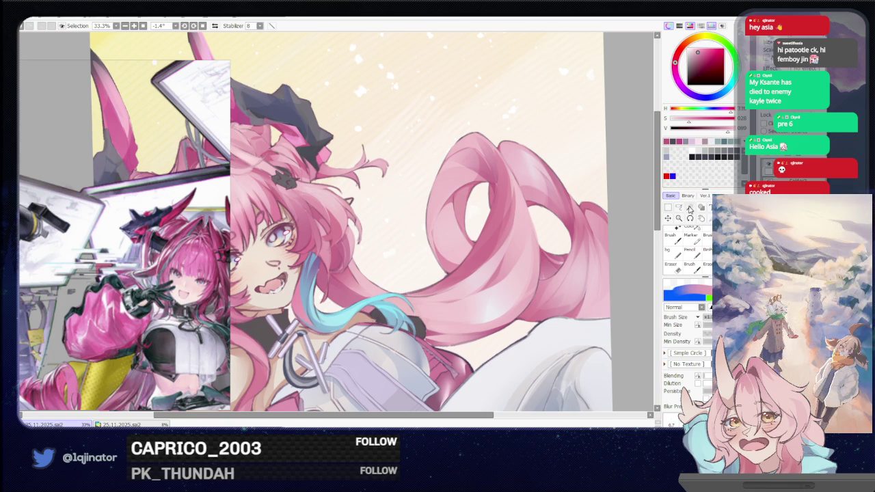
Step: Zoom onto the hair loops and lasso along the big pink loop's edge for touch-up
left_click(679, 207)
scroll(460, 197, "up", 1)
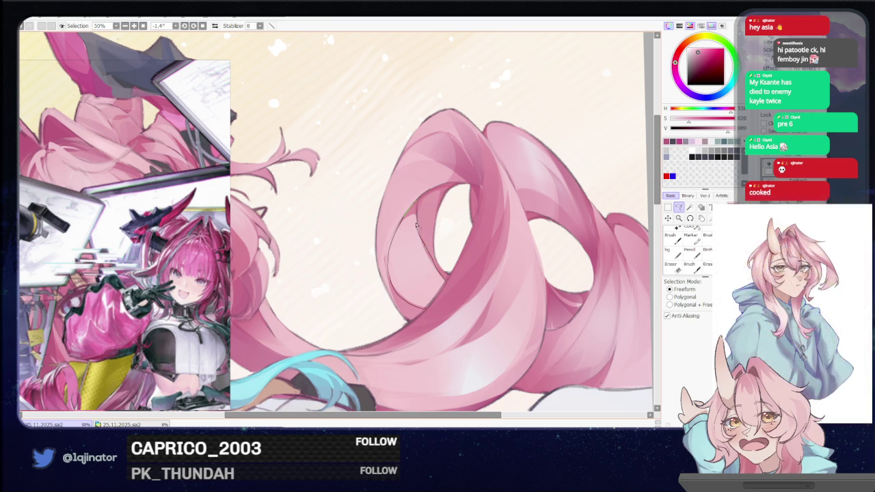
scroll(435, 177, "down", 1)
scroll(434, 177, "down", 1)
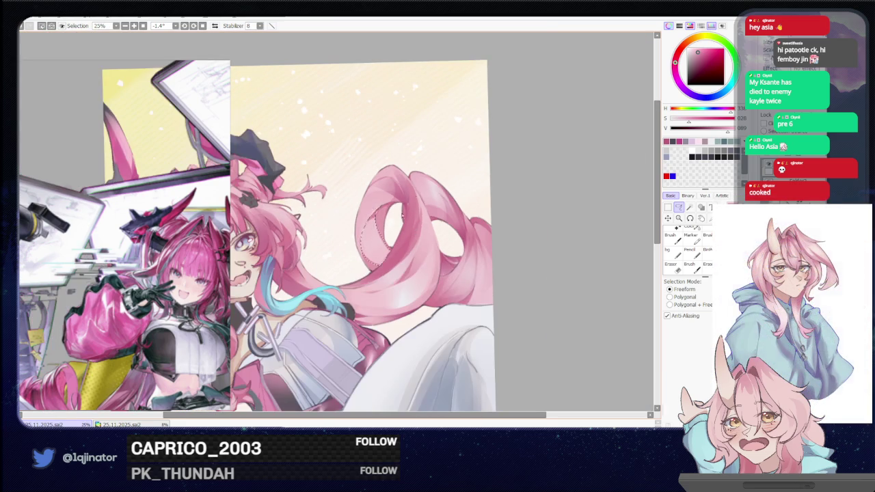
key("b")
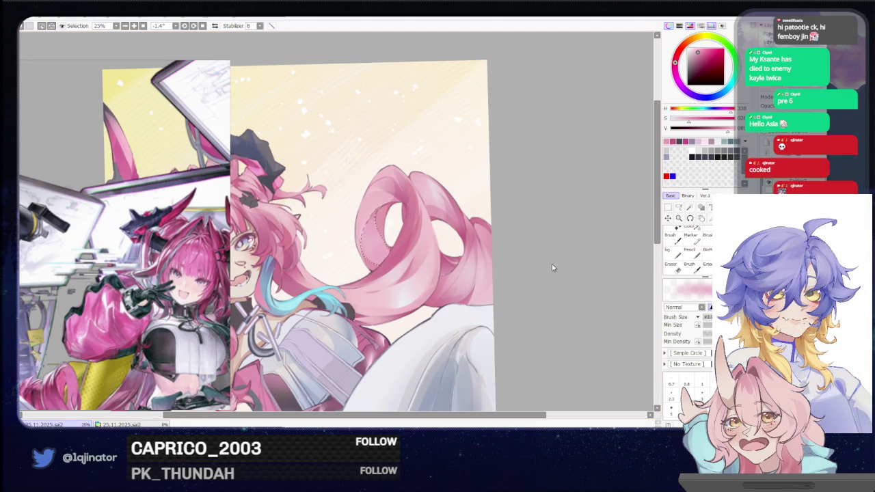
key("l")
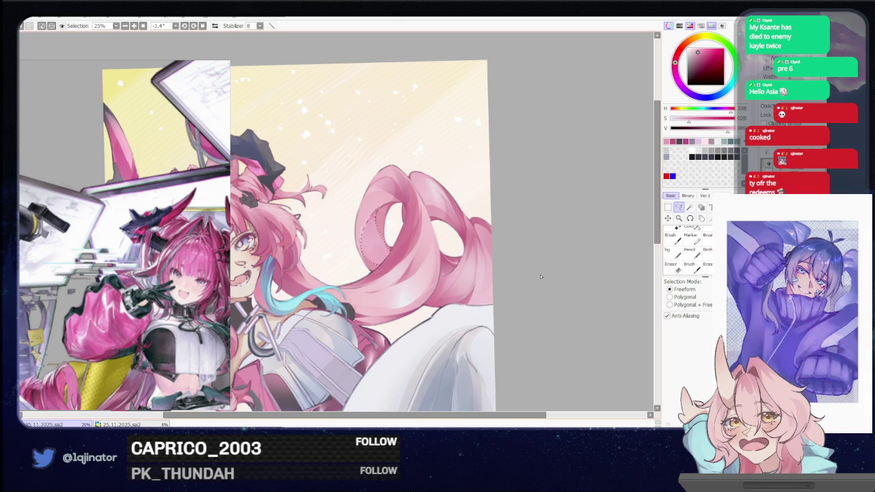
scroll(511, 292, "up", 1)
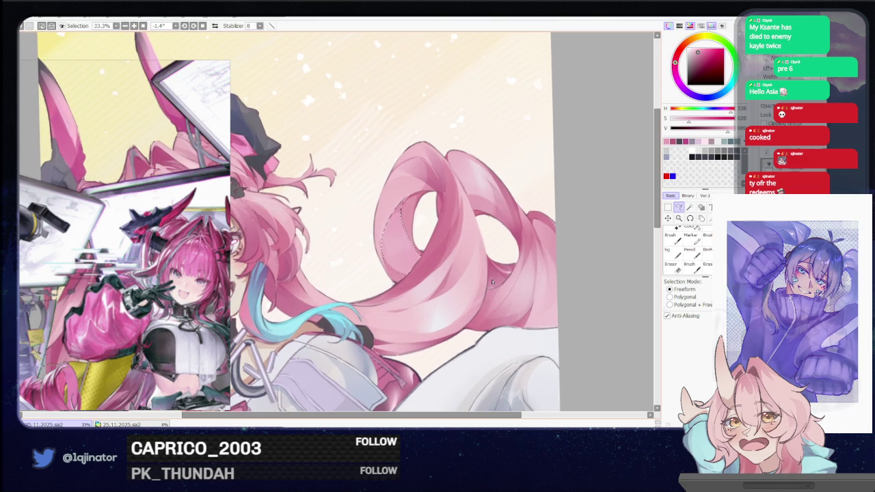
Step: Pan across the hair loops, flip the view horizontally, and zoom out to 12.5%
key("b")
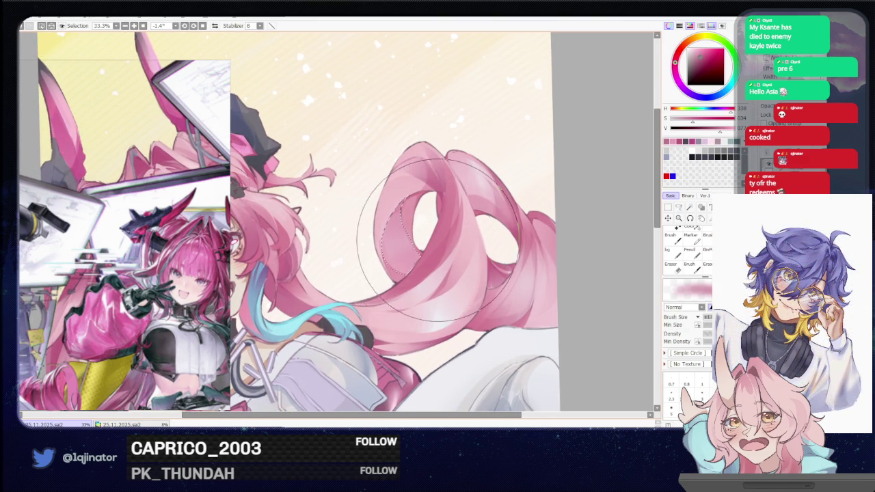
left_click(679, 208)
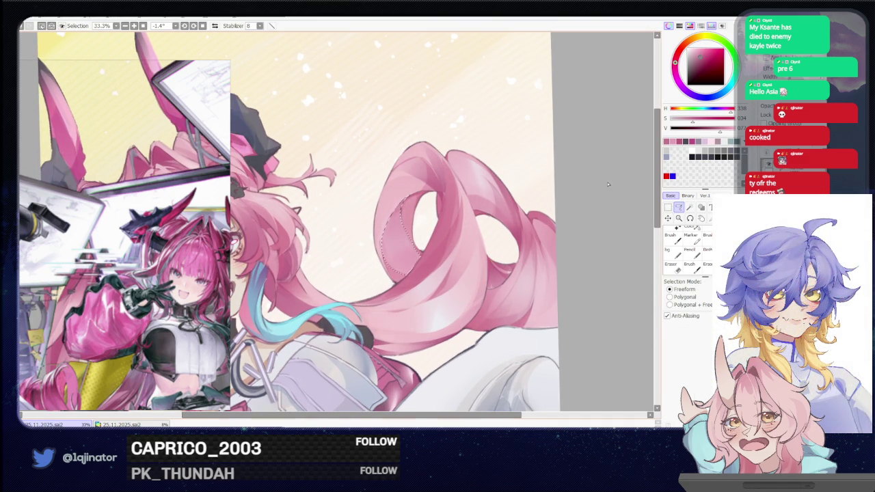
left_click_drag(599, 258, 551, 263)
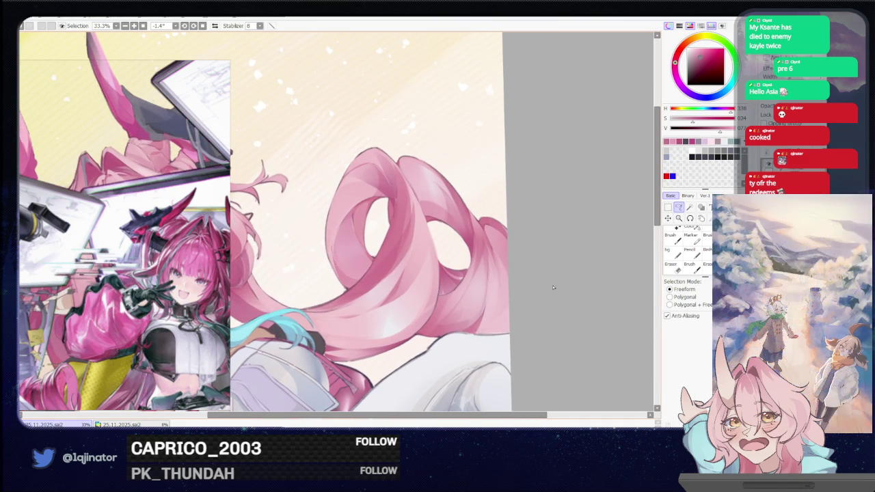
mouse_move(567, 285)
left_mouse_down()
mouse_move(461, 299)
mouse_move(461, 274)
left_mouse_up()
key("h")
left_click_drag(346, 237, 402, 240)
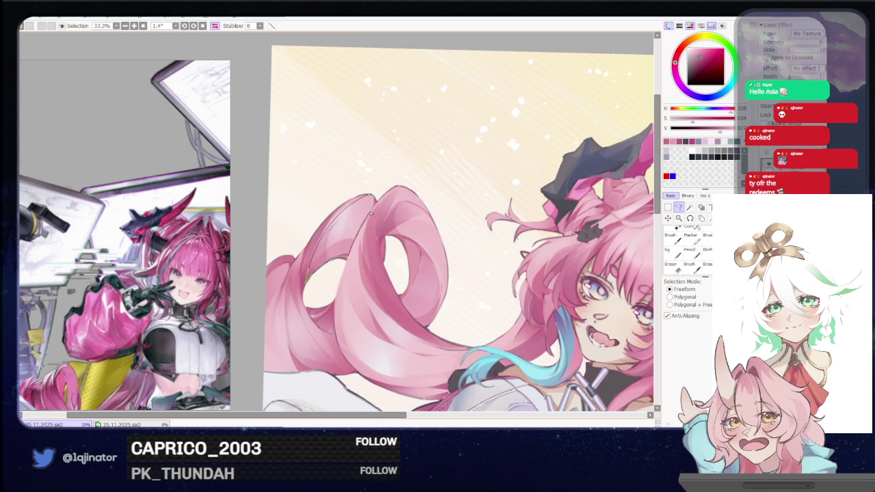
key("b")
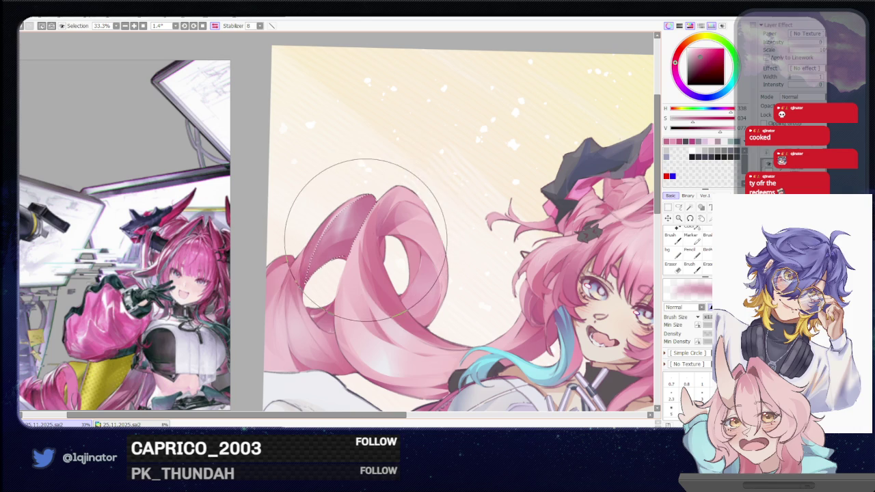
scroll(368, 238, "down", 2)
scroll(368, 237, "down", 1)
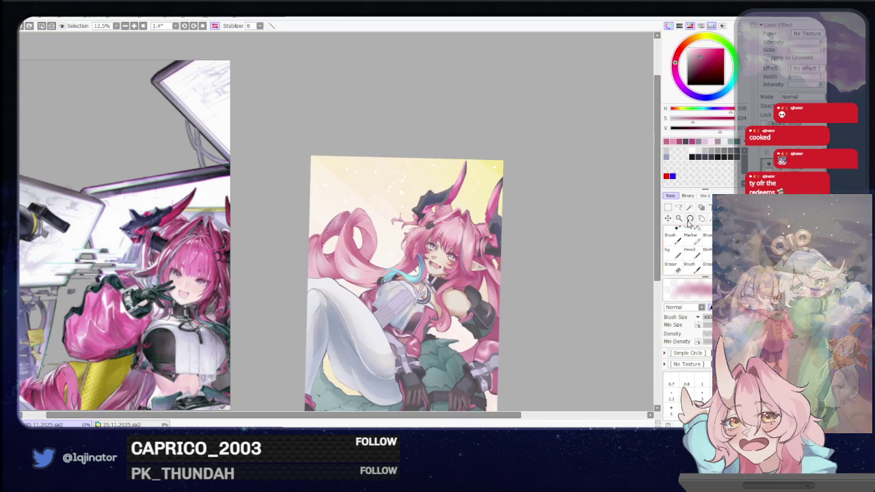
Step: Zoom in and tilt the view for a close-up of the hair, then turn it back upright
key("a")
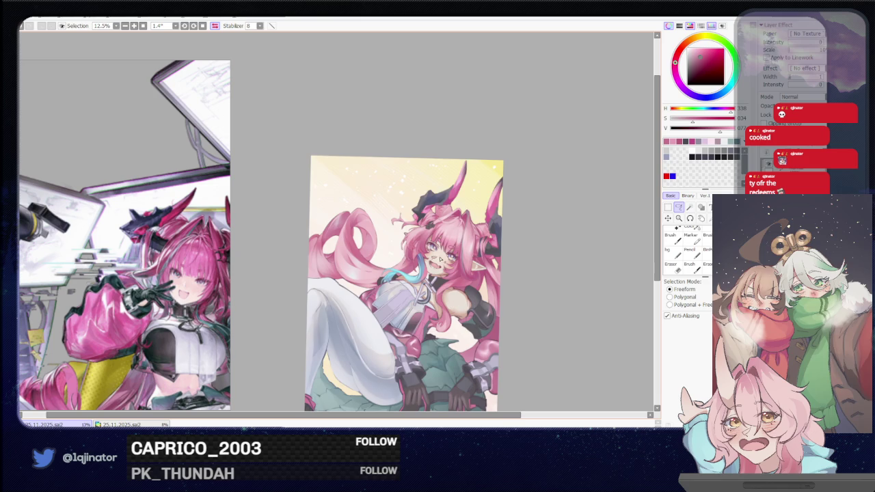
scroll(441, 261, "up", 3)
mouse_move(388, 299)
left_mouse_down()
mouse_move(365, 317)
mouse_move(306, 274)
left_mouse_up()
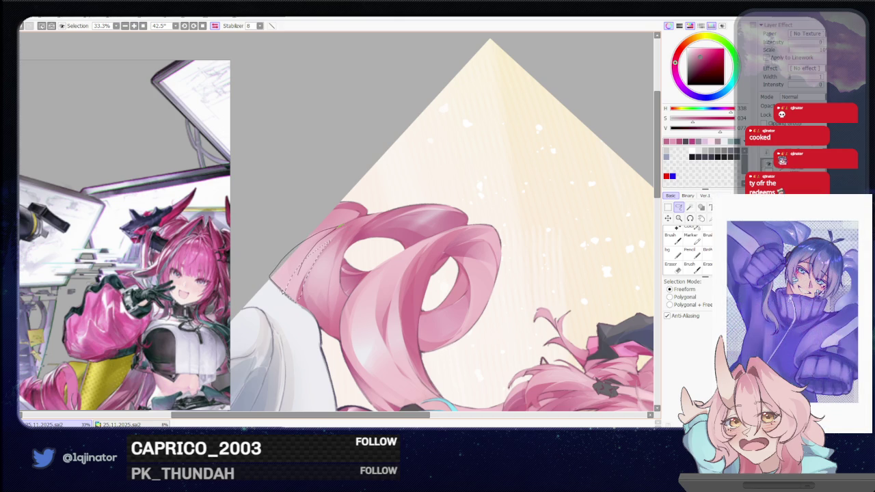
key("b")
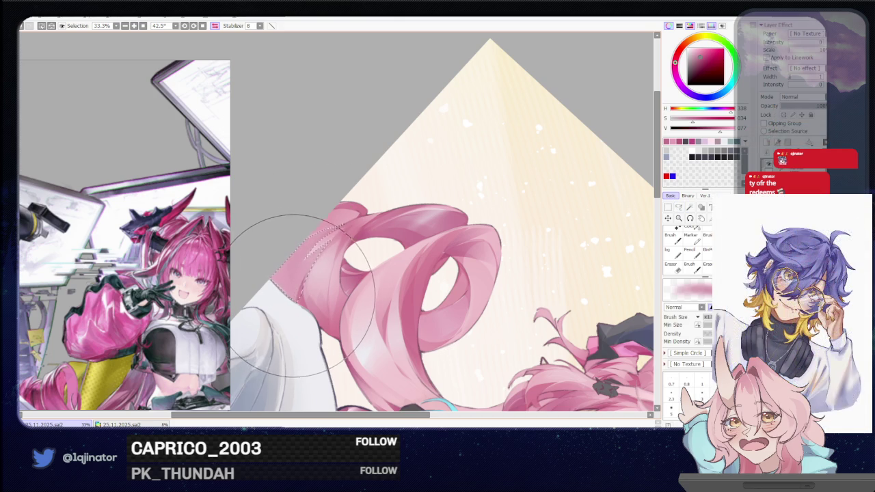
scroll(465, 209, "down", 1)
scroll(551, 248, "down", 2)
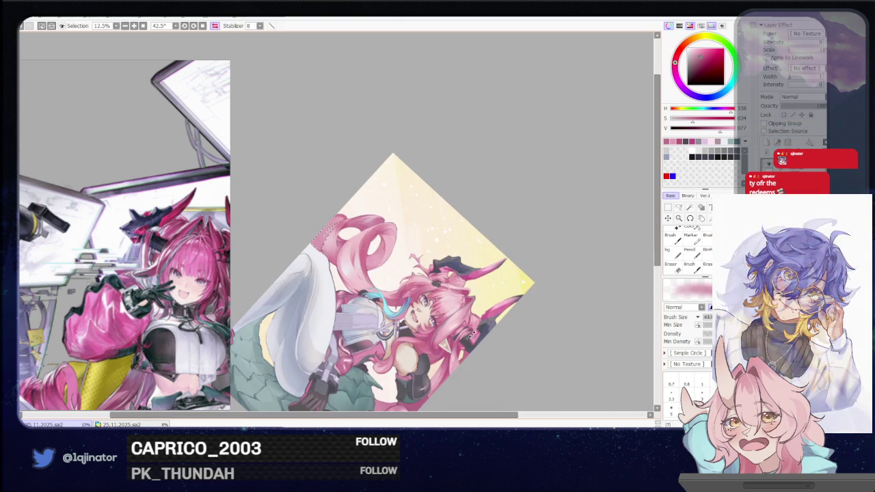
left_click_drag(469, 336, 589, 230)
Step: Angle the view along the hair loops and lasso the edge of a hair strand for painting
key("m")
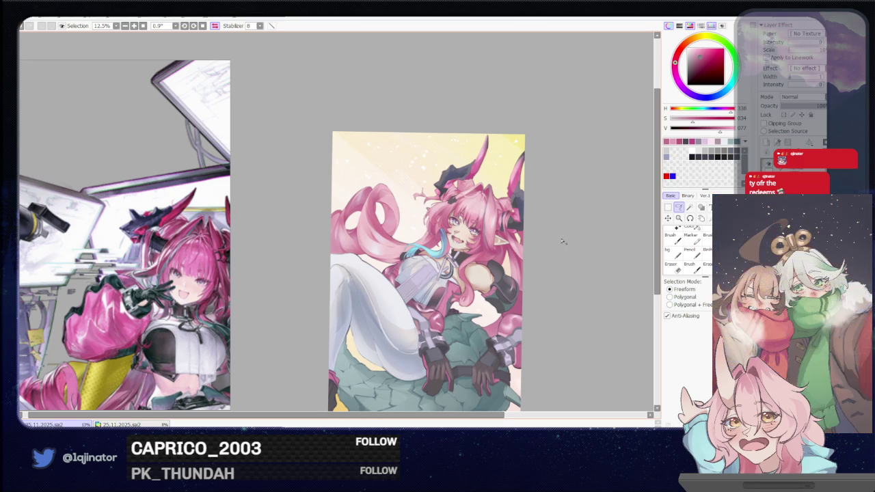
scroll(563, 242, "up", 3)
key("b")
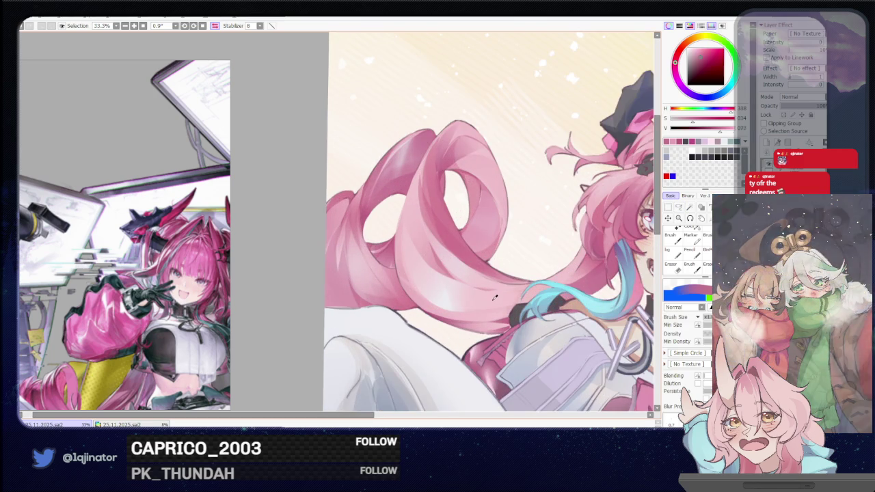
left_click(683, 208)
left_click_drag(520, 287, 377, 344)
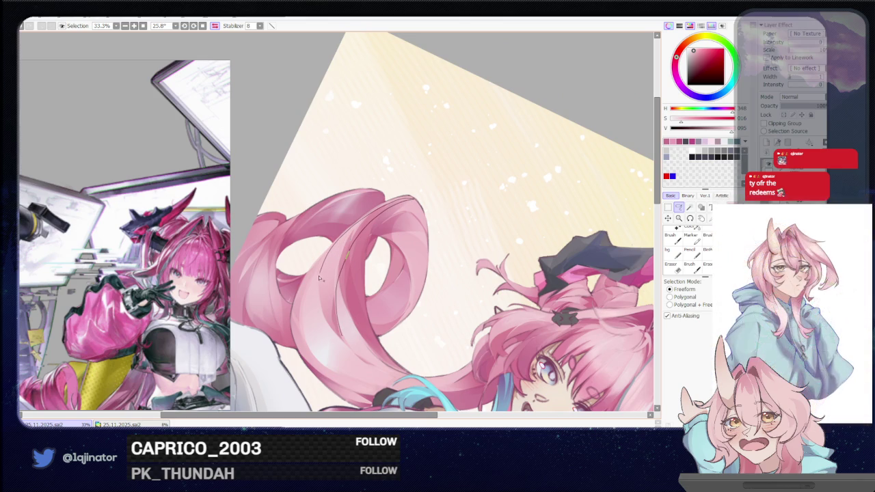
left_click_drag(346, 344, 346, 345)
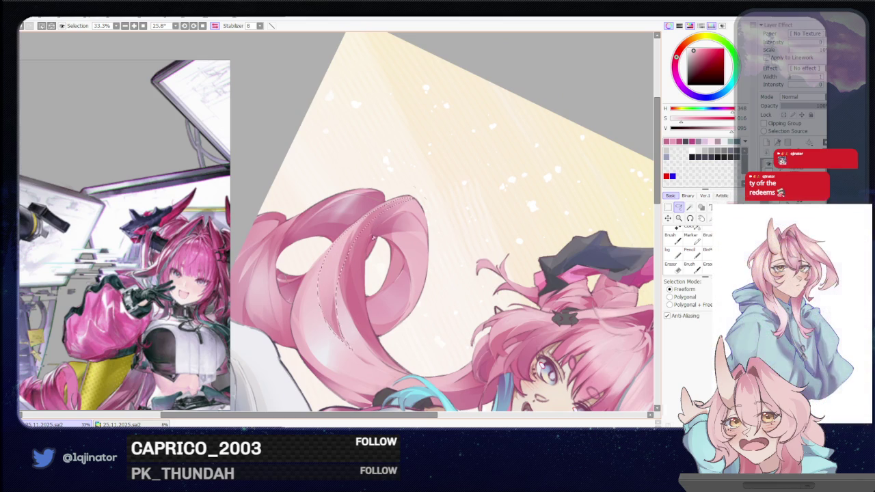
key("b")
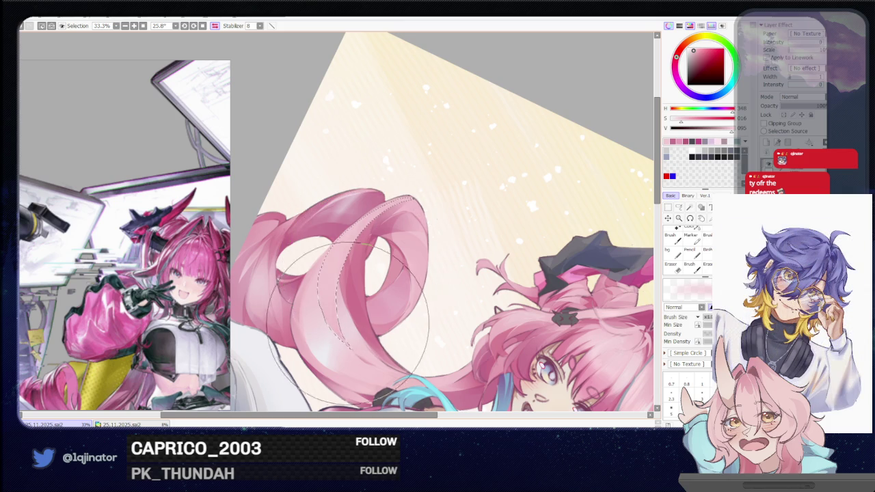
Step: Zoom out and back in on the hair, then lasso the outer hair edge for painting
key("minus")
key("minus")
key("minus")
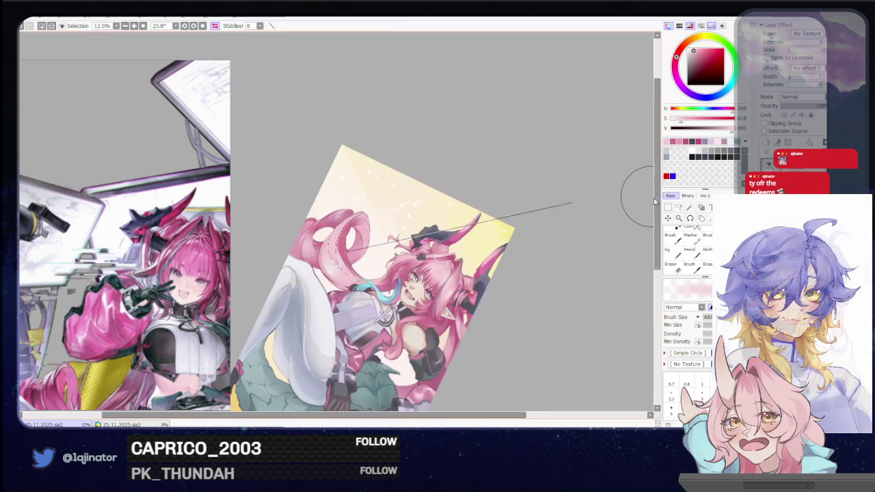
key("l")
key("minus")
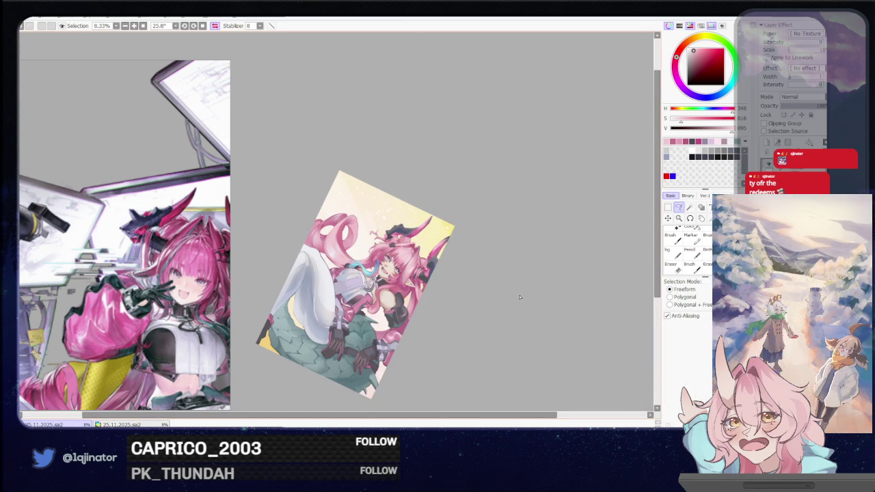
key("plus")
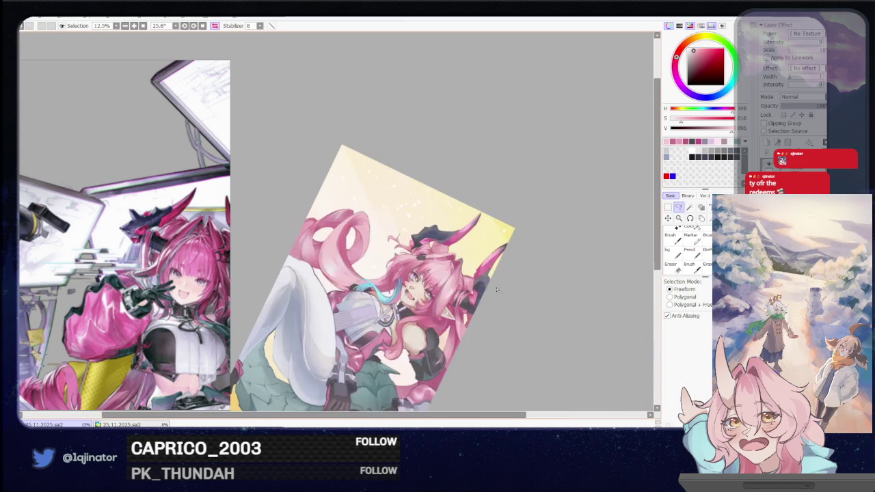
key("plus")
key("plus")
key("plus")
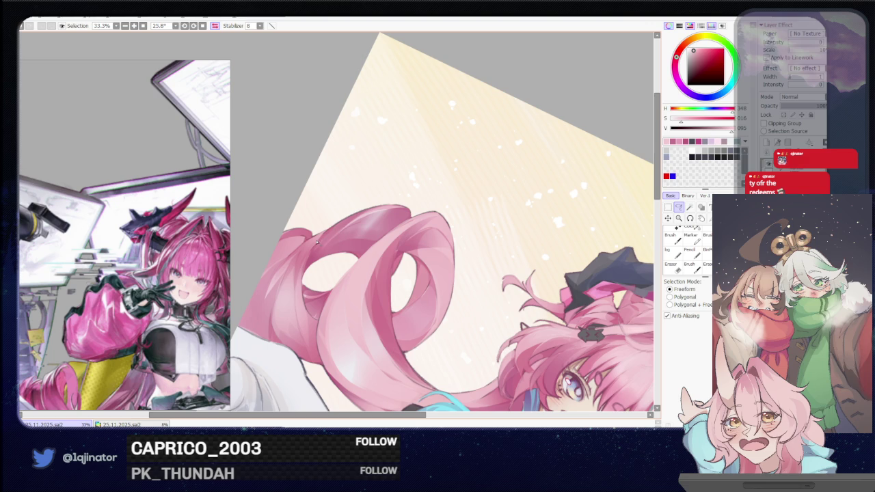
mouse_move(304, 242)
left_mouse_down()
mouse_move(292, 295)
mouse_move(363, 215)
left_mouse_up()
key("b")
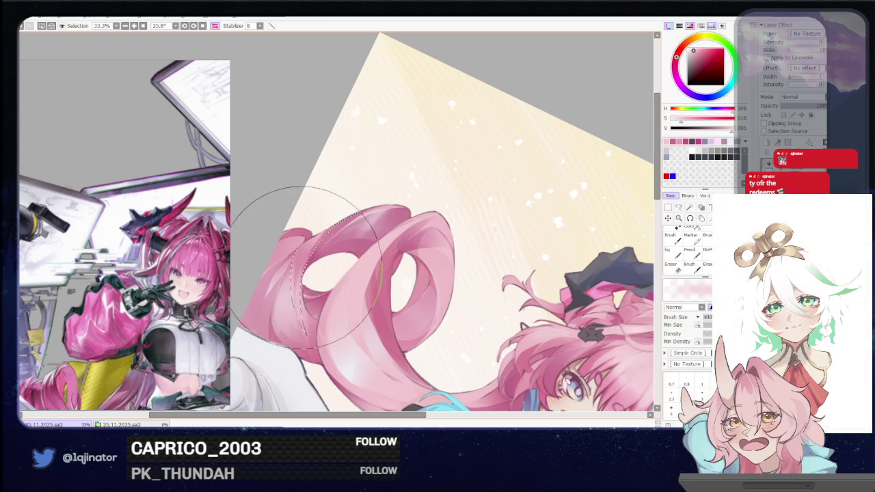
Step: Reset the canvas rotation to upright and frame the girl's face and pink bangs close up
scroll(338, 228, "down", 2)
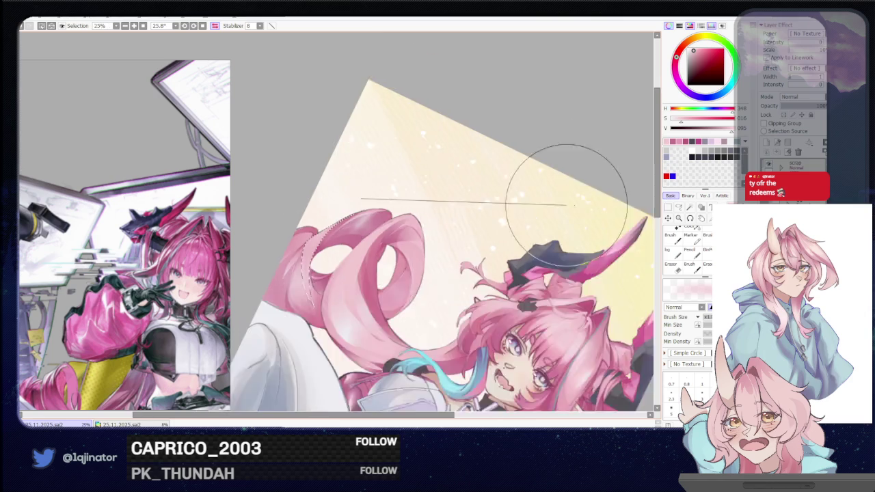
scroll(531, 179, "down", 2)
left_click(677, 208)
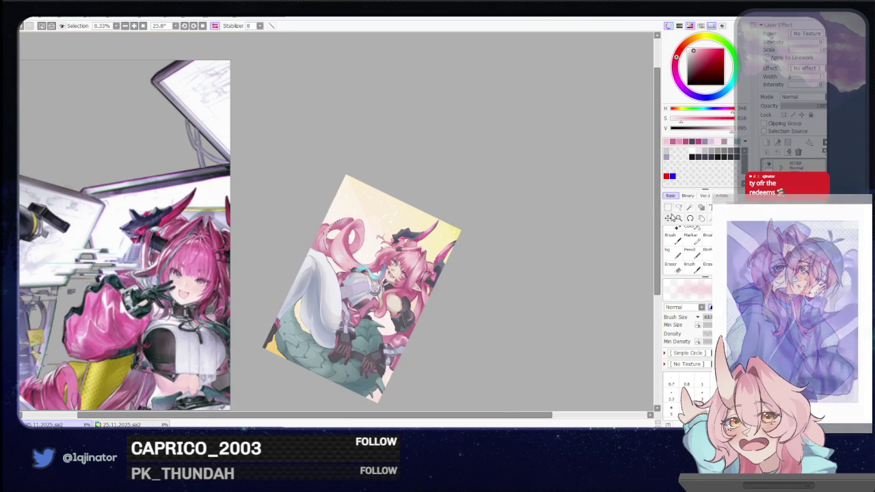
scroll(560, 264, "up", 2)
scroll(559, 264, "up", 2)
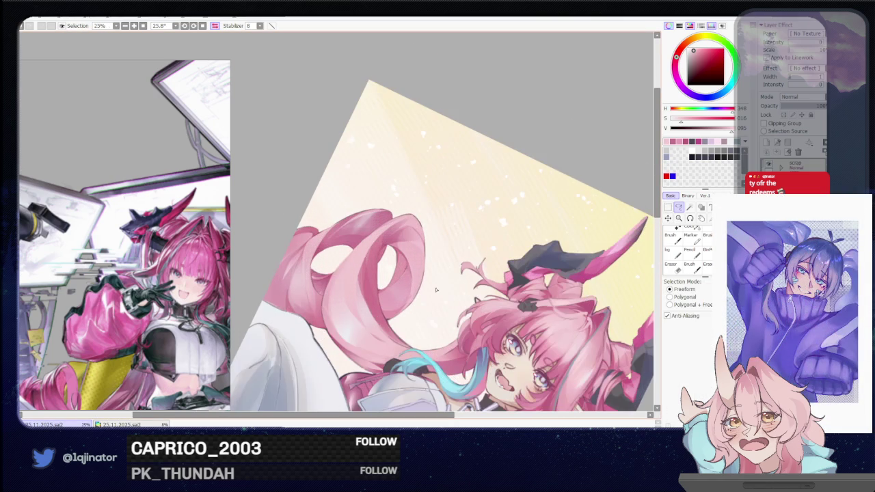
left_click(202, 25)
mouse_move(616, 226)
left_mouse_down()
mouse_move(327, 220)
mouse_move(451, 266)
mouse_move(429, 271)
mouse_move(451, 248)
left_mouse_up()
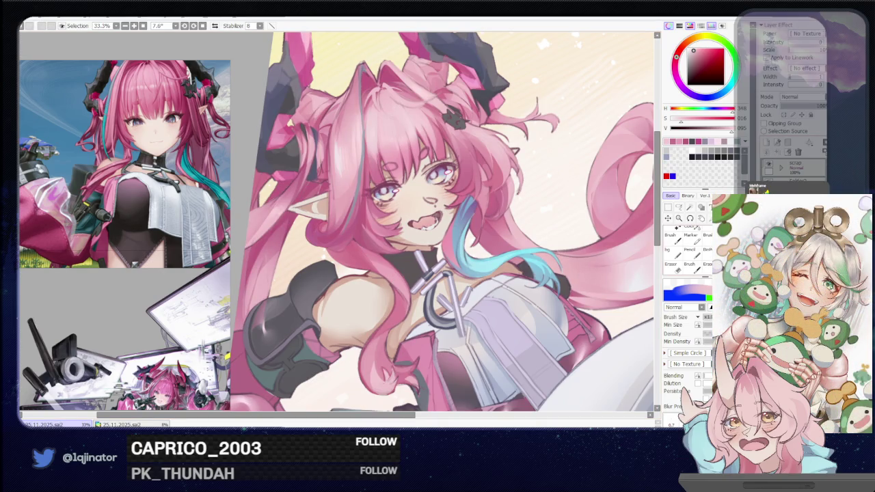
scroll(346, 300, "up", 4)
Step: Lasso-select the hair lock beside her ear and repaint inside the selection
key("l")
scroll(345, 300, "up", 1)
scroll(332, 274, "up", 2)
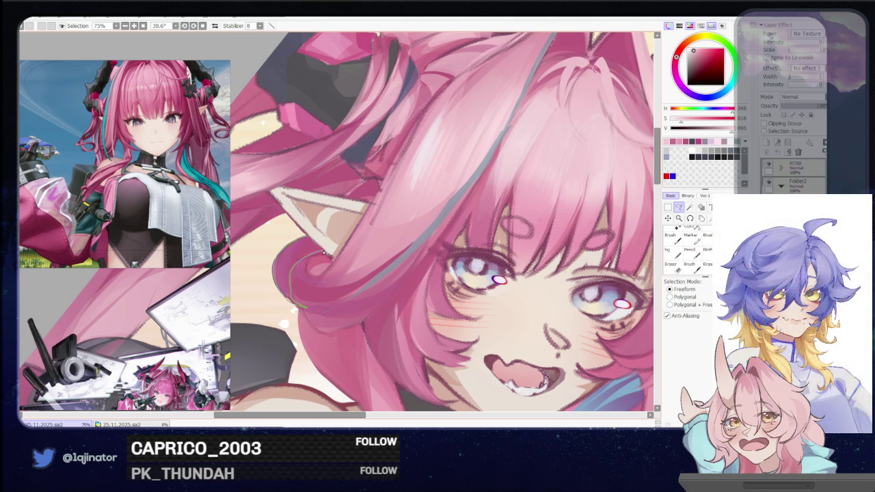
left_click_drag(313, 241, 308, 301)
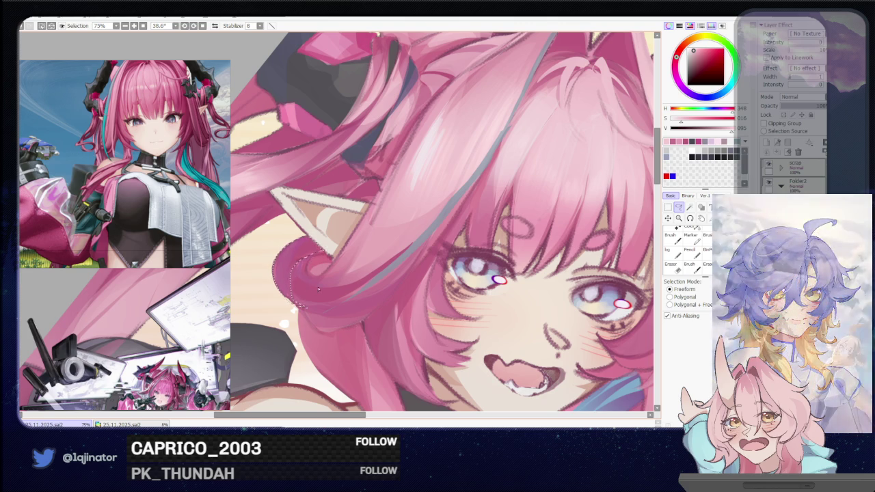
scroll(307, 287, "down", 1)
left_click_drag(400, 253, 401, 254)
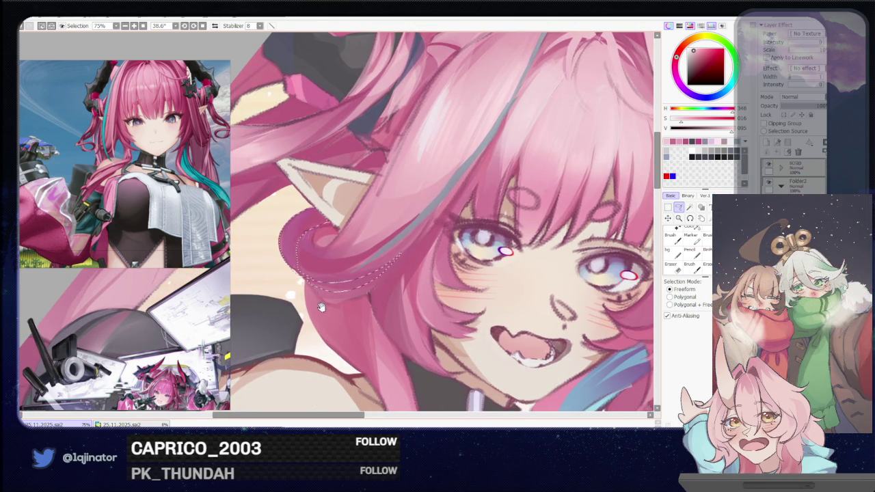
left_click_drag(317, 300, 301, 252)
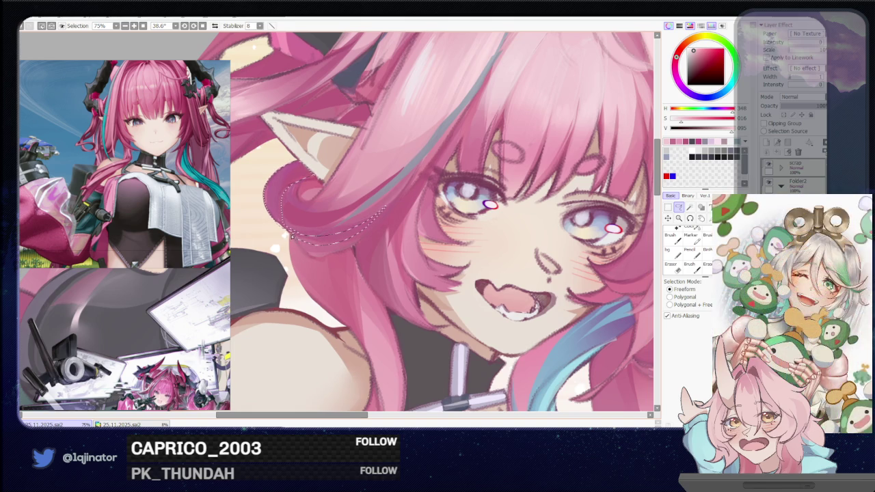
scroll(332, 286, "down", 2)
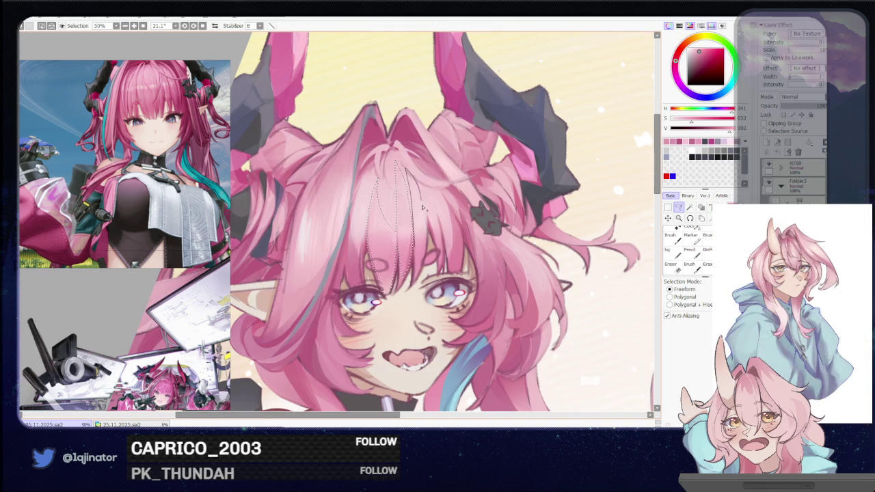
key("b")
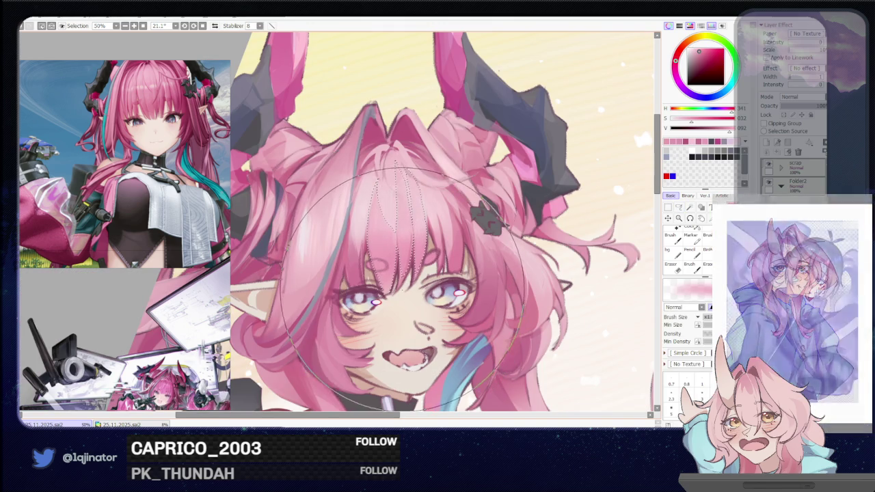
scroll(615, 226, "down", 1)
scroll(649, 212, "down", 3)
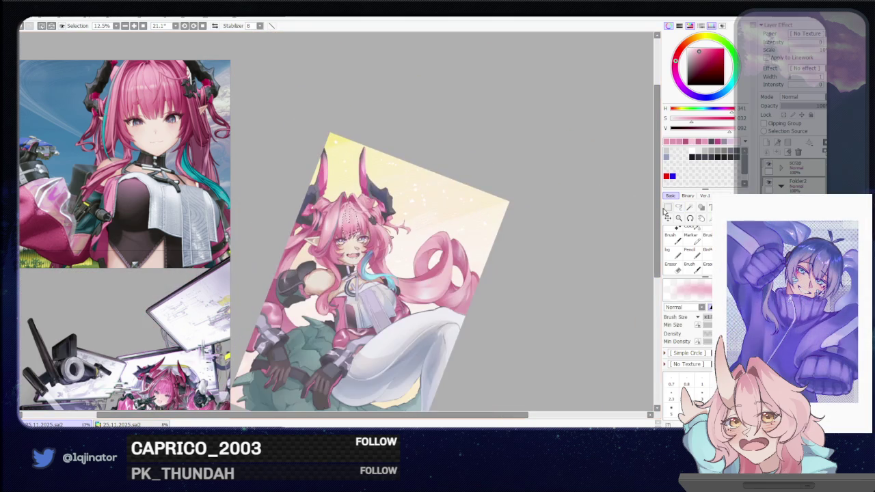
Step: Sample a darker hair colour from the pink locks
left_click(680, 207)
scroll(436, 258, "up", 3)
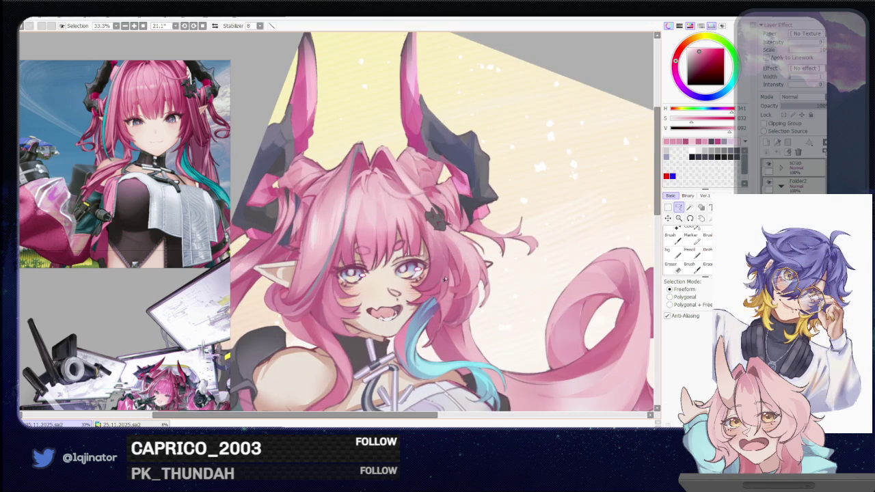
key("b")
left_click(444, 287, "alt")
left_click(679, 208)
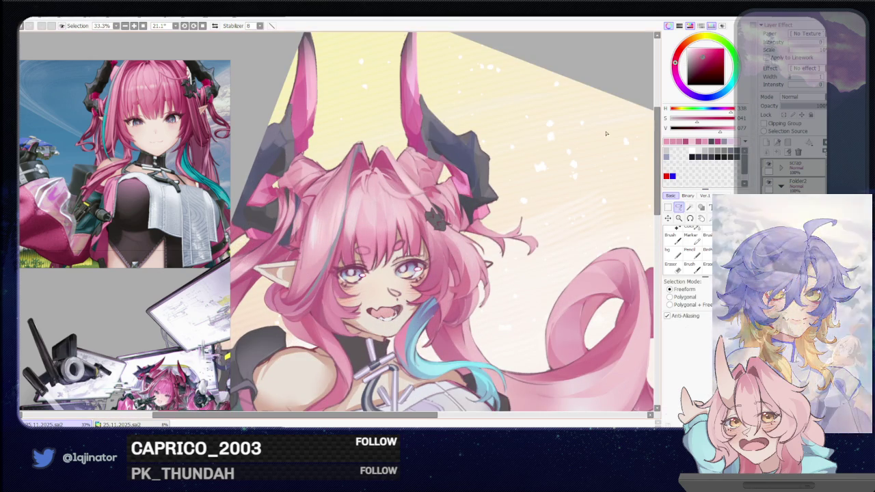
scroll(389, 257, "up", 1)
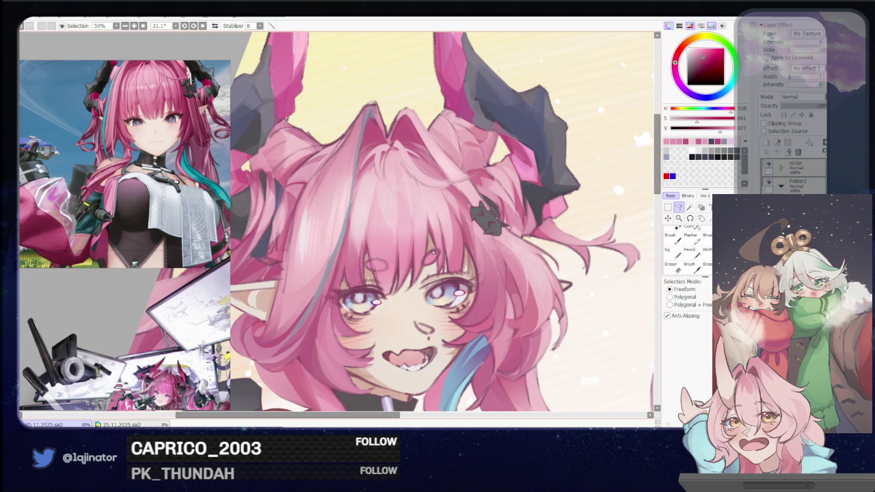
Step: Select a small patch of bangs above her eye and paint it a more saturated pink
left_click_drag(437, 260, 425, 259)
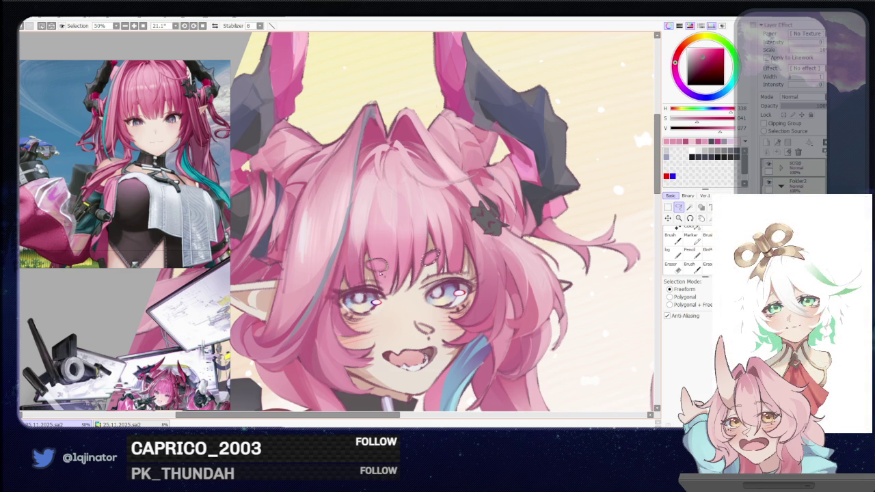
key("b")
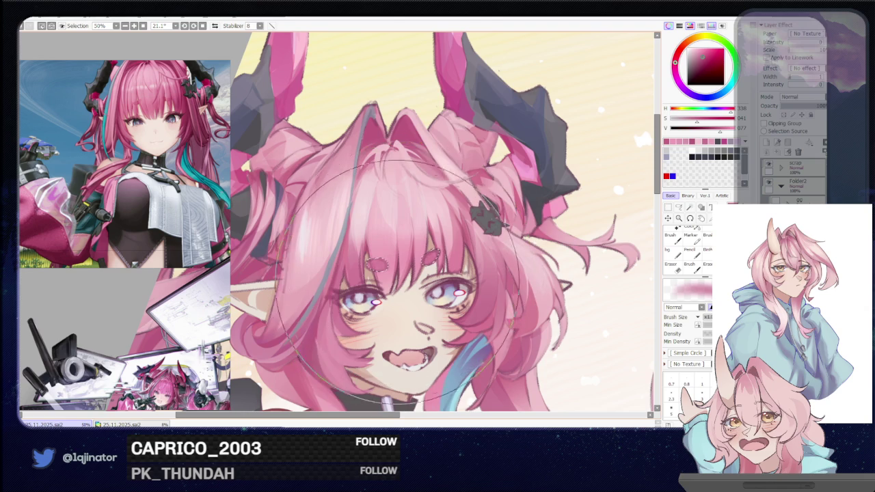
scroll(402, 274, "down", 5)
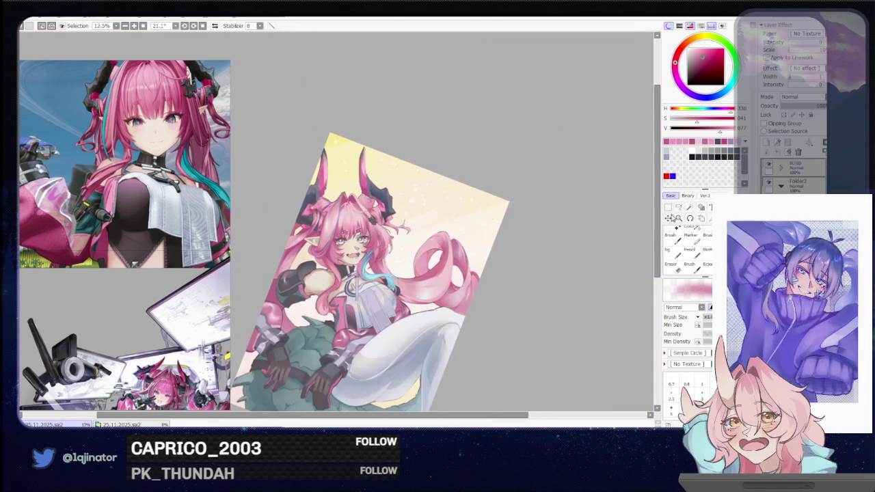
scroll(622, 242, "up", 1)
scroll(622, 132, "up", 2)
key("b")
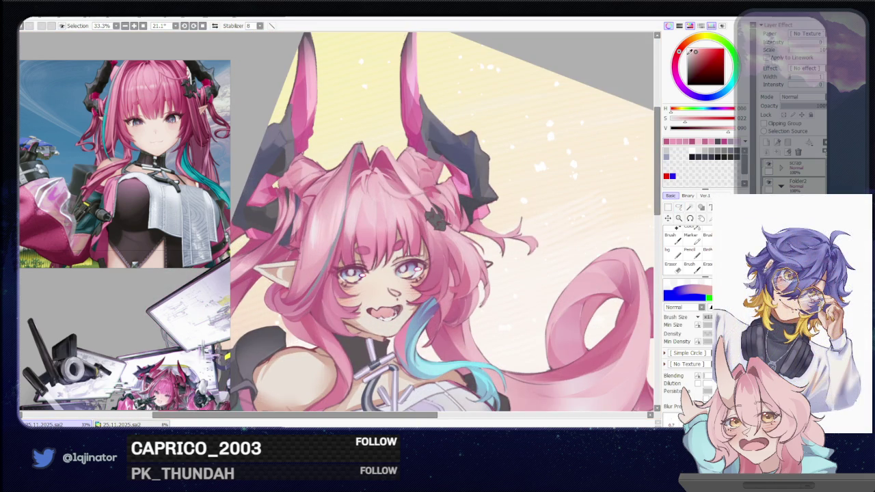
left_click(698, 52)
Step: Enlarge the face view, blend the bangs with warmer pink, and check the whole illustration
left_click(680, 208)
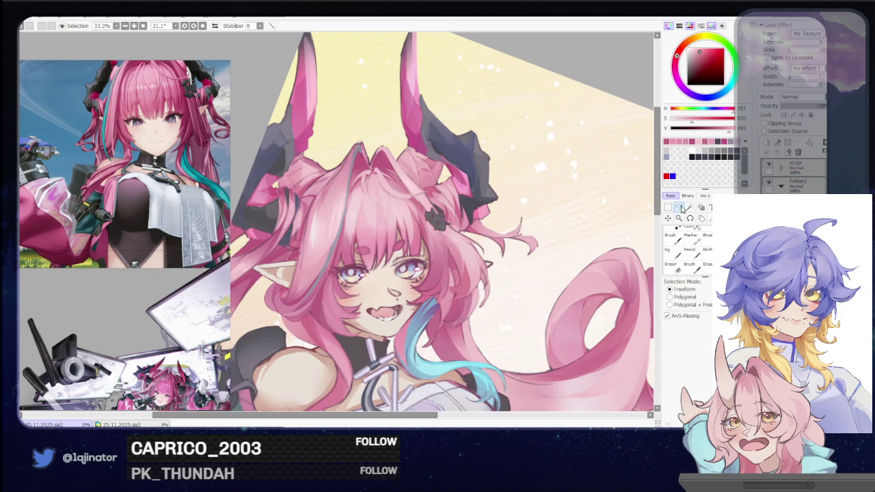
scroll(383, 294, "up", 1)
left_click_drag(411, 205, 383, 294)
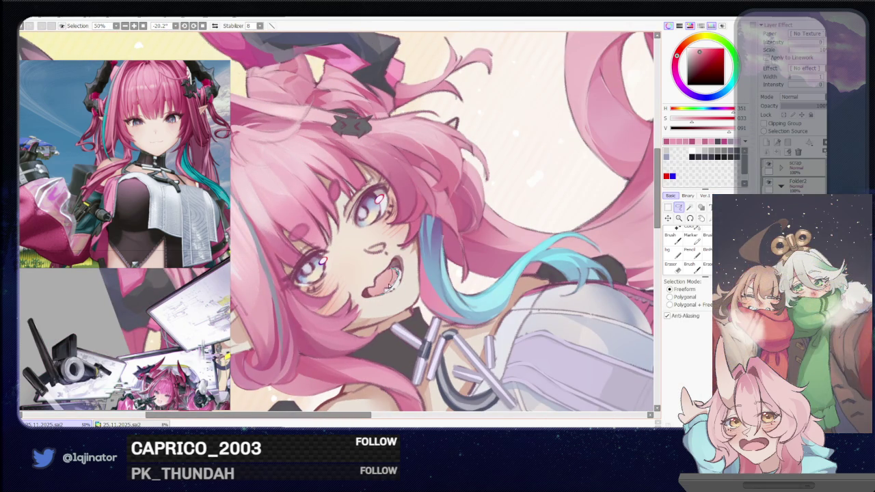
key("b")
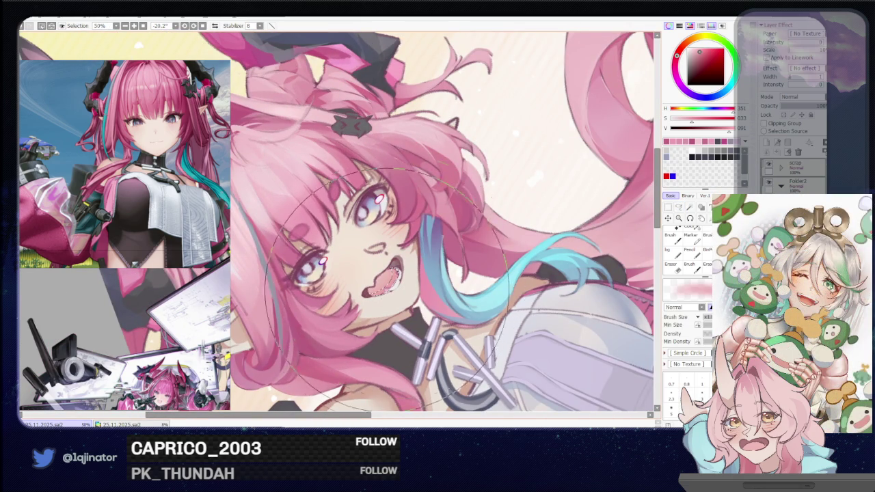
key("b")
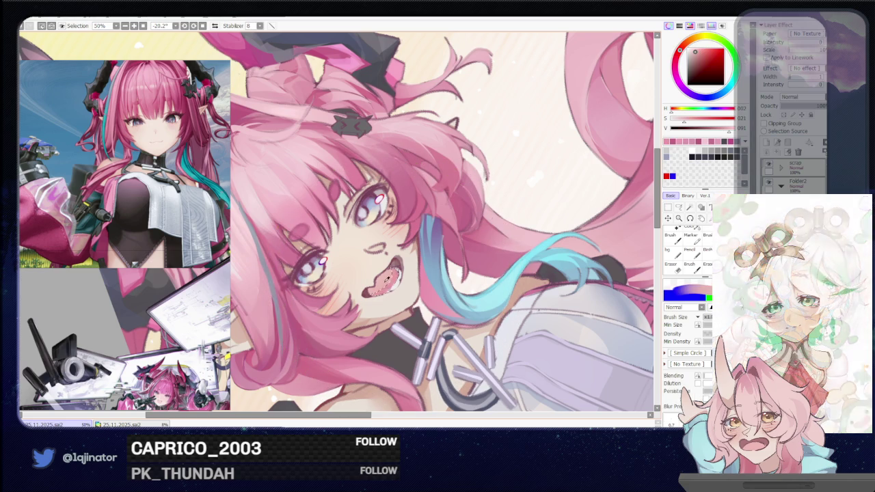
key("l")
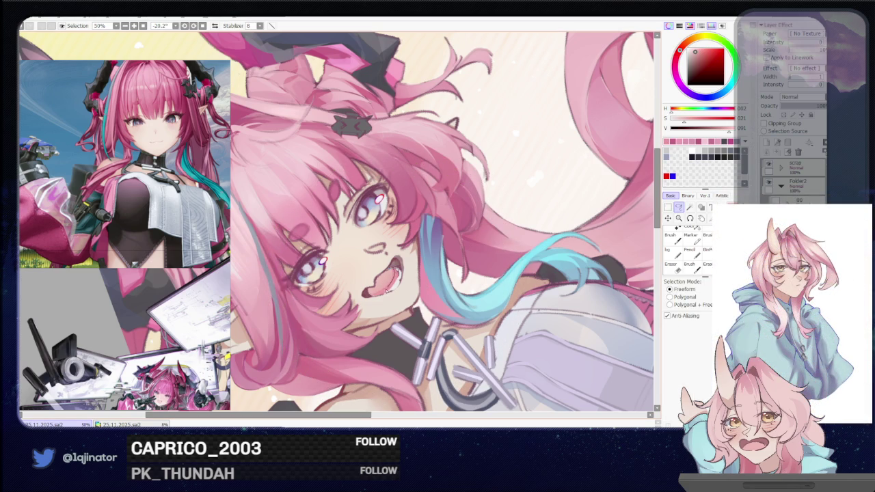
key("b")
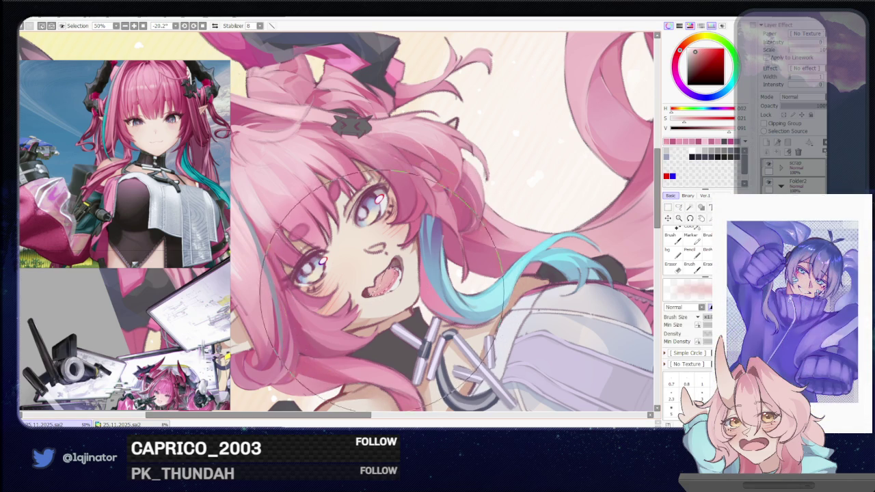
scroll(452, 256, "down", 2)
scroll(452, 257, "down", 2)
left_click_drag(452, 256, 673, 207)
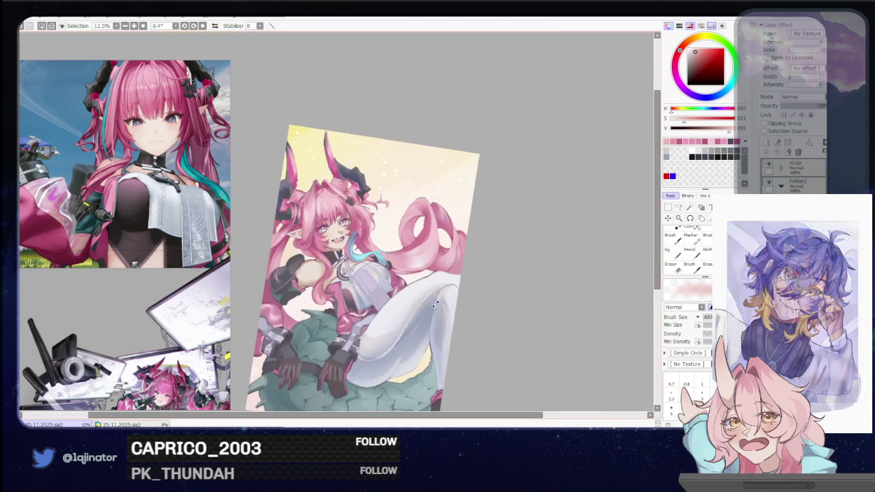
left_click(675, 206)
scroll(434, 263, "up", 1)
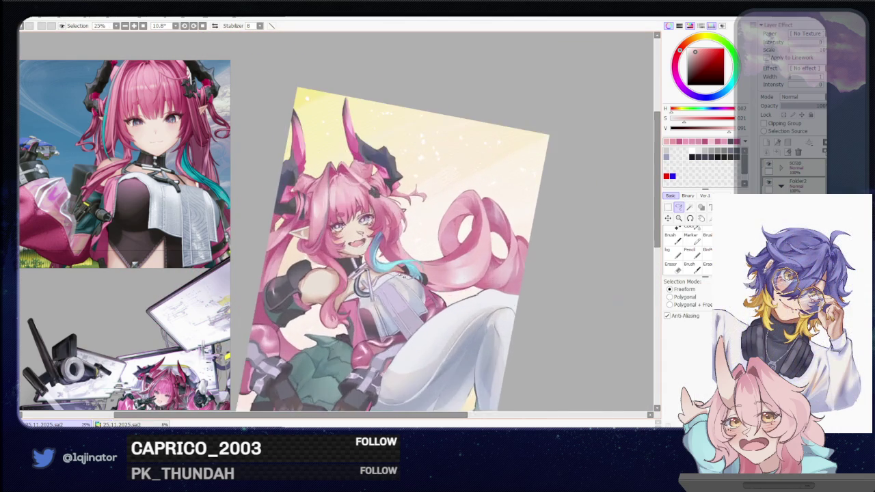
scroll(434, 263, "up", 2)
scroll(434, 263, "up", 2)
key("b")
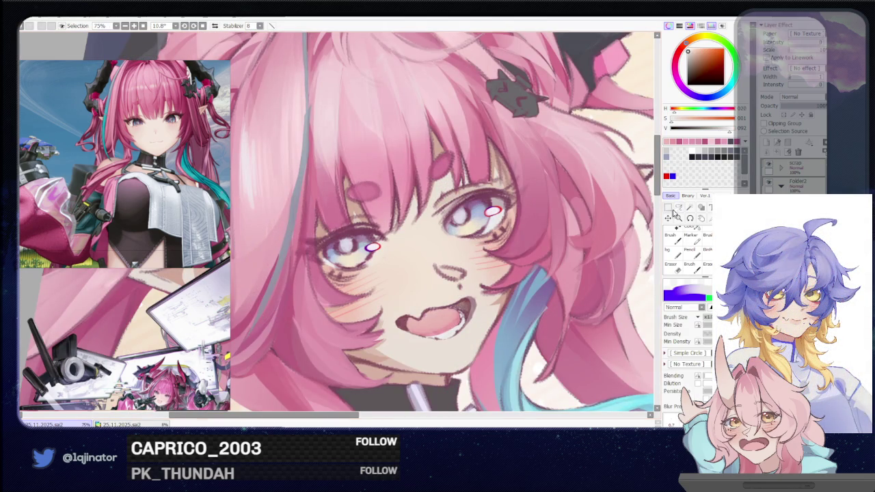
left_click(679, 207)
mouse_move(459, 312)
left_mouse_down()
mouse_move(468, 276)
mouse_move(456, 277)
left_mouse_up()
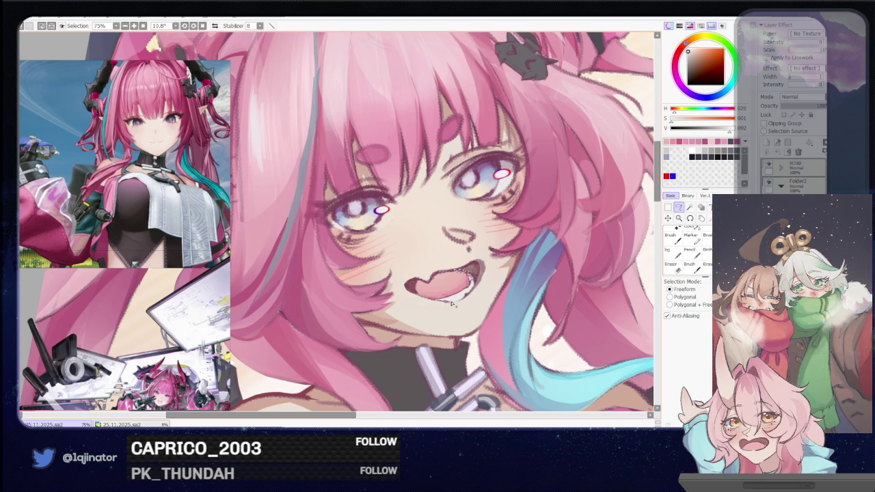
key("b")
scroll(446, 260, "down", 1)
scroll(446, 260, "down", 2)
scroll(446, 260, "down", 2)
left_click(679, 208)
scroll(615, 250, "down", 1)
mouse_move(556, 278)
left_mouse_down()
mouse_move(553, 267)
mouse_move(598, 217)
left_mouse_up()
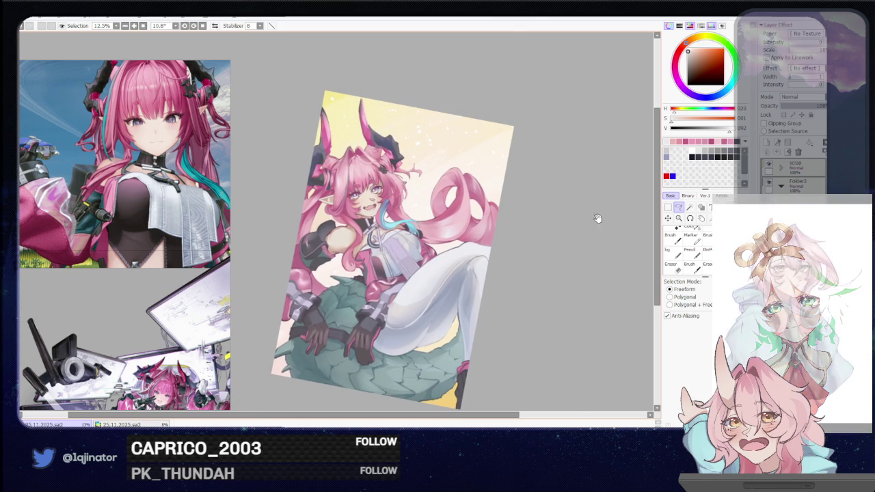
left_click_drag(537, 294, 532, 291)
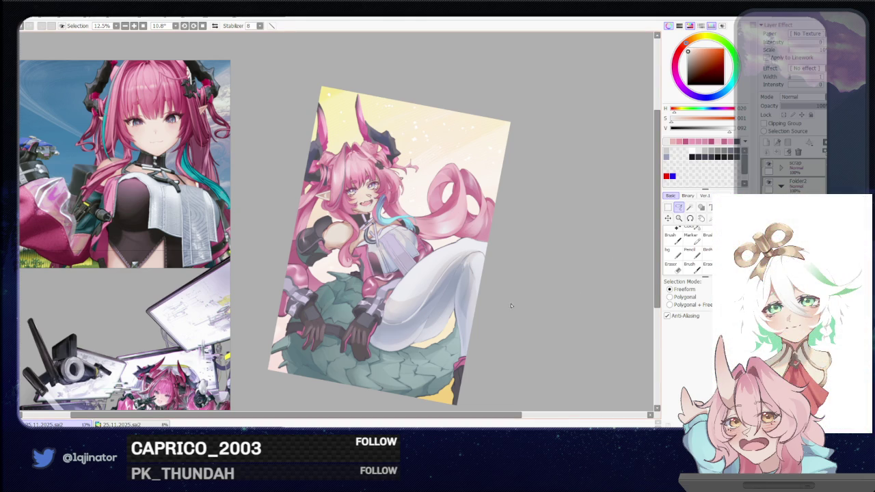
Step: Zoom to 50% on the face and lasso the dark choker collar at her neck
scroll(509, 308, "up", 2)
mouse_move(486, 365)
left_mouse_down()
mouse_move(452, 318)
mouse_move(446, 324)
left_mouse_up()
mouse_move(453, 293)
left_mouse_down()
mouse_move(455, 331)
mouse_move(448, 321)
left_mouse_up()
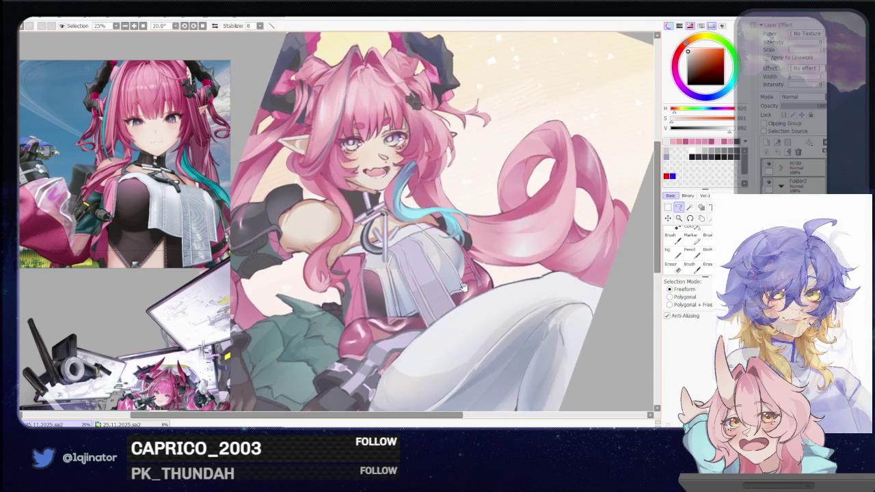
key("ctrl+plus")
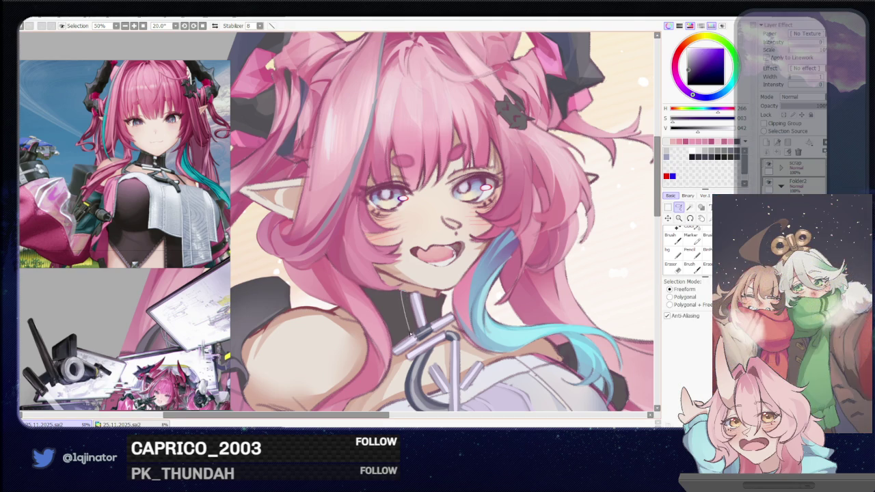
left_click_drag(417, 323, 404, 296)
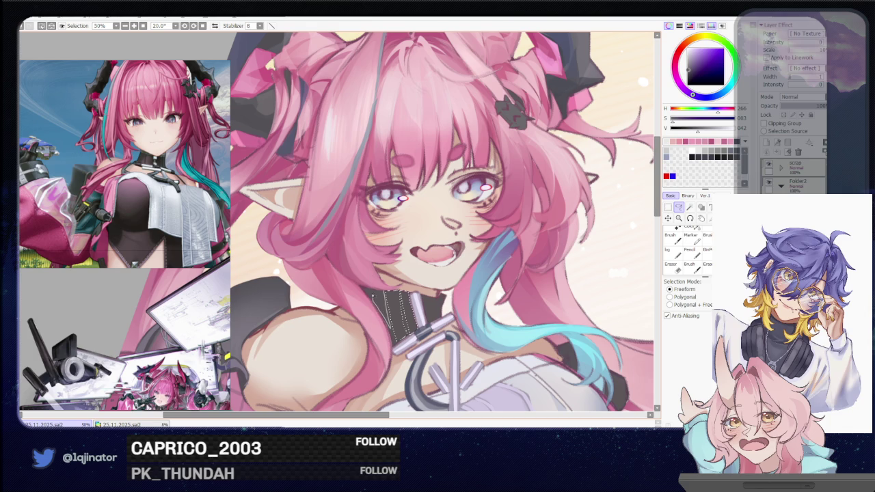
left_click_drag(390, 287, 359, 282)
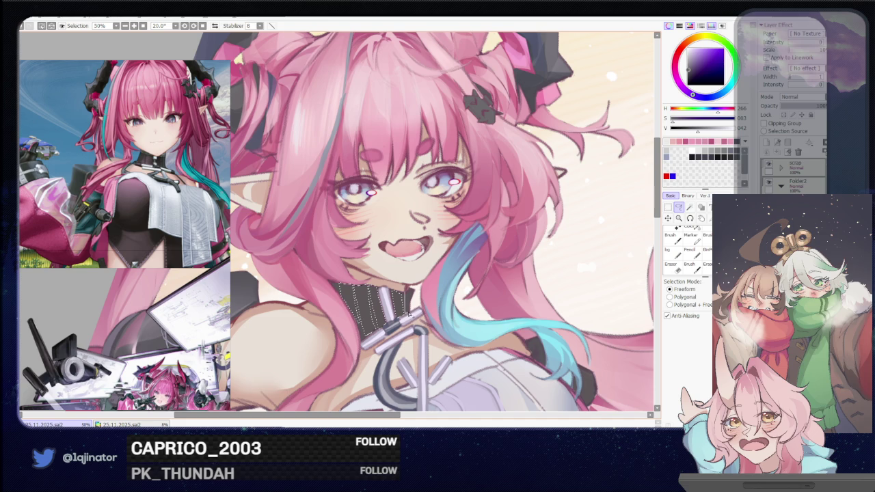
key("b")
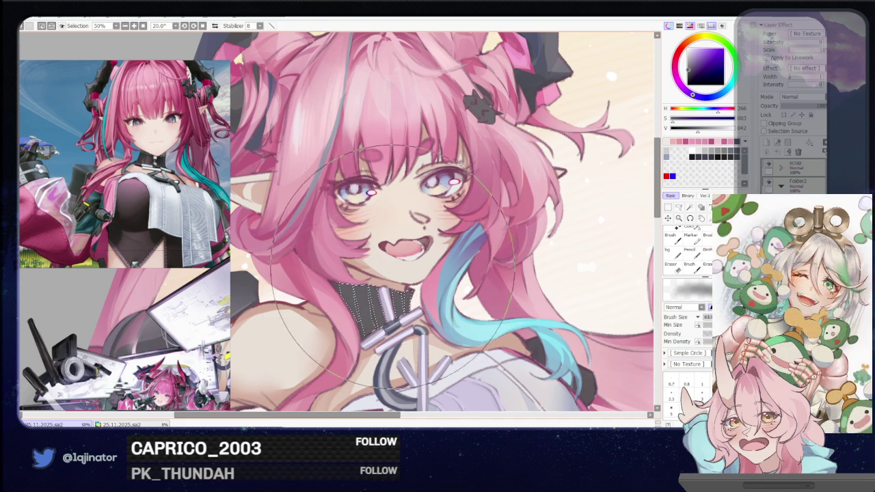
Step: Zoom out and reset the canvas rotation to upright
scroll(383, 300, "down", 5)
scroll(500, 318, "down", 2)
key("m")
left_click_drag(499, 321, 512, 284)
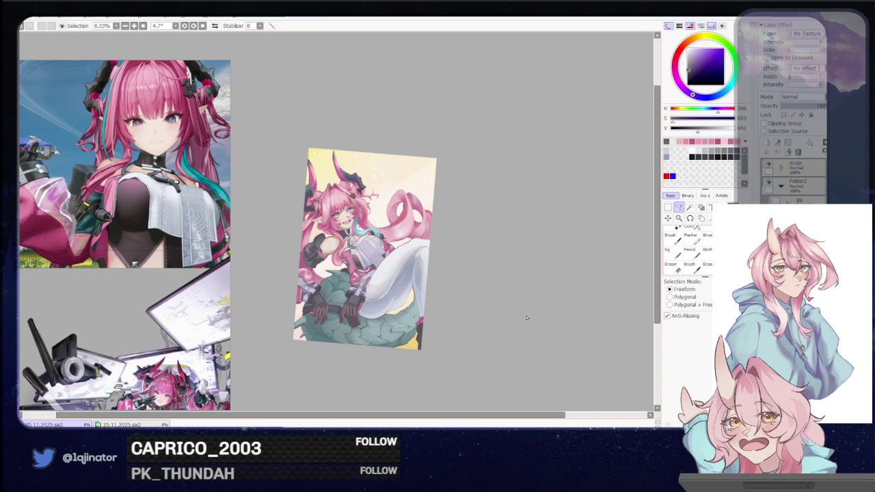
scroll(526, 316, "down", 1)
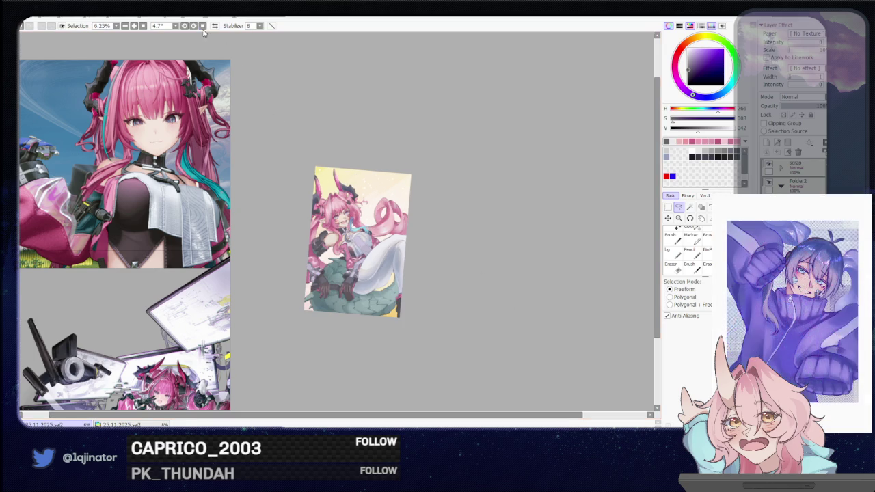
left_click(194, 26)
Step: Flip the view horizontally and zoom in to inspect the mirrored drawing
left_click(215, 25)
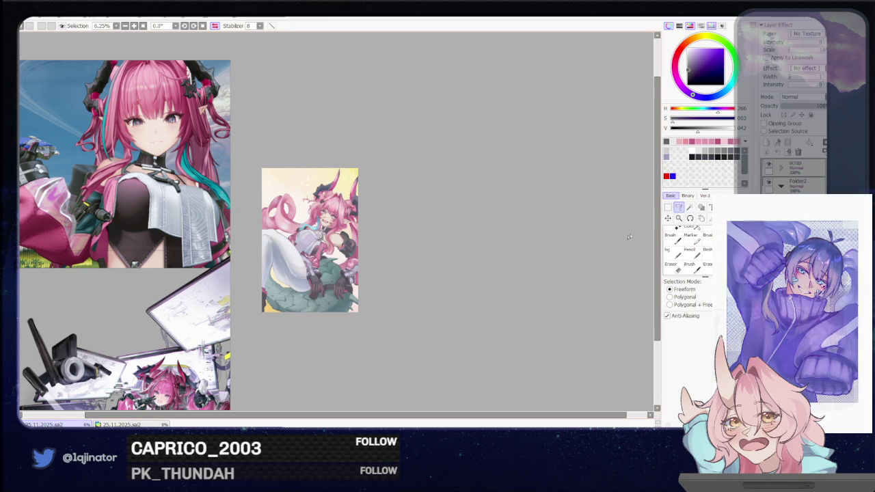
left_click_drag(428, 288, 467, 284)
scroll(455, 293, "up", 1)
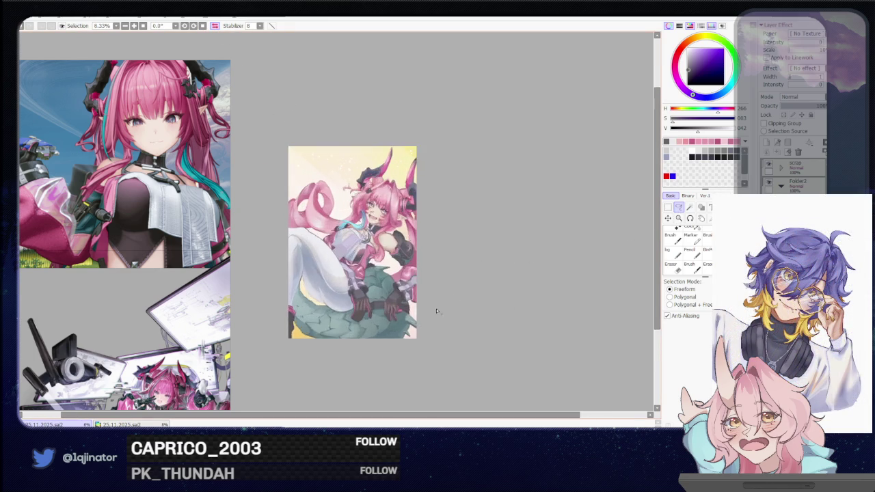
scroll(438, 308, "up", 1)
scroll(434, 311, "up", 1)
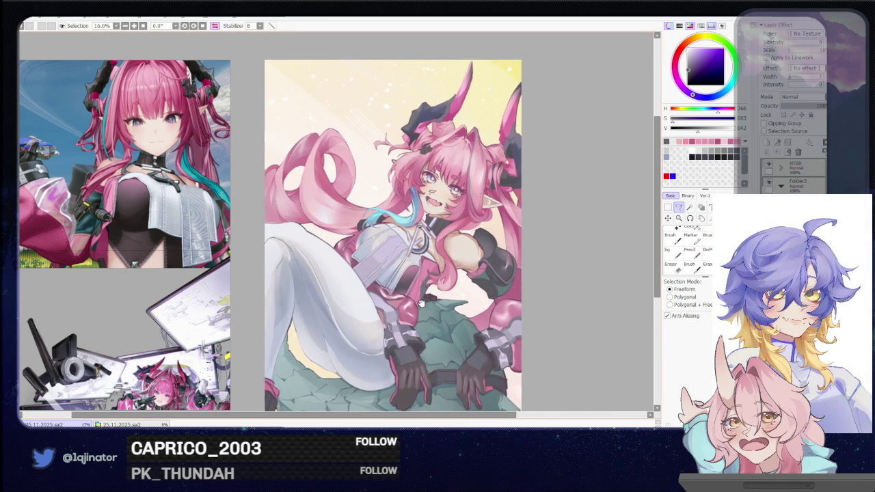
scroll(417, 306, "up", 1)
scroll(422, 273, "up", 1)
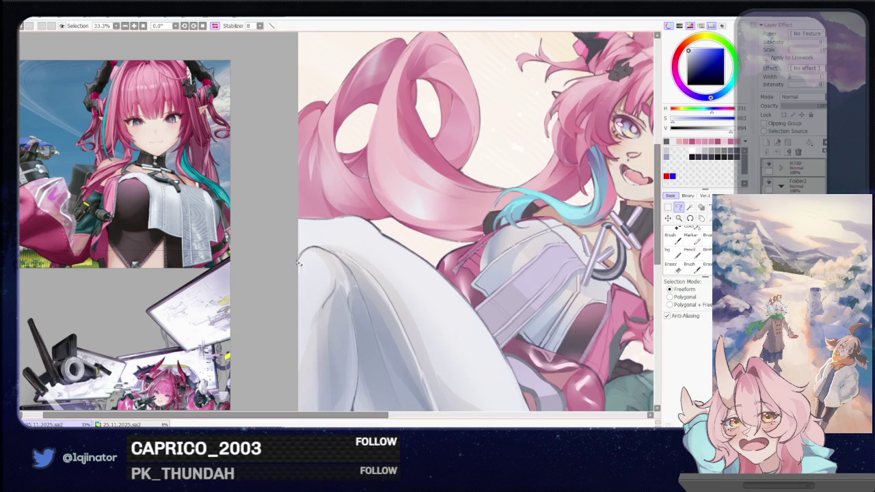
key("b")
scroll(411, 239, "down", 3)
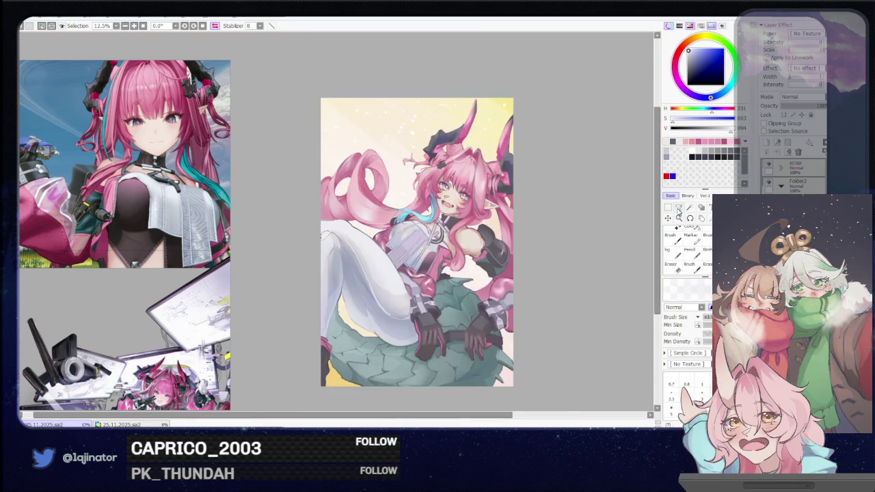
Step: Turn off the horizontal flip with H and nudge the illustration up-left
left_click(679, 209)
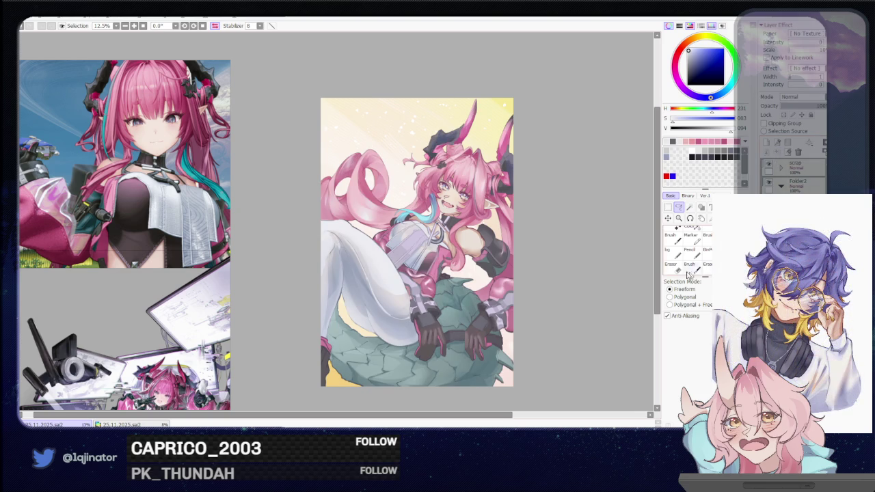
key("h")
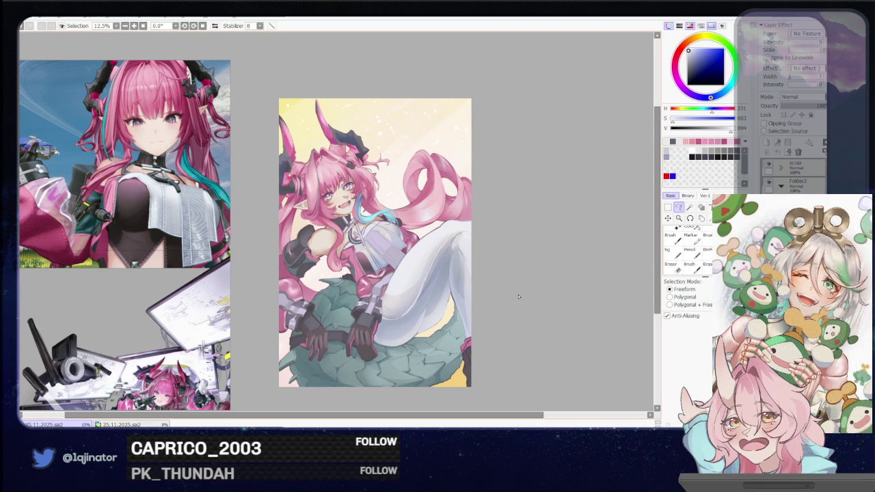
left_click_drag(477, 298, 455, 298)
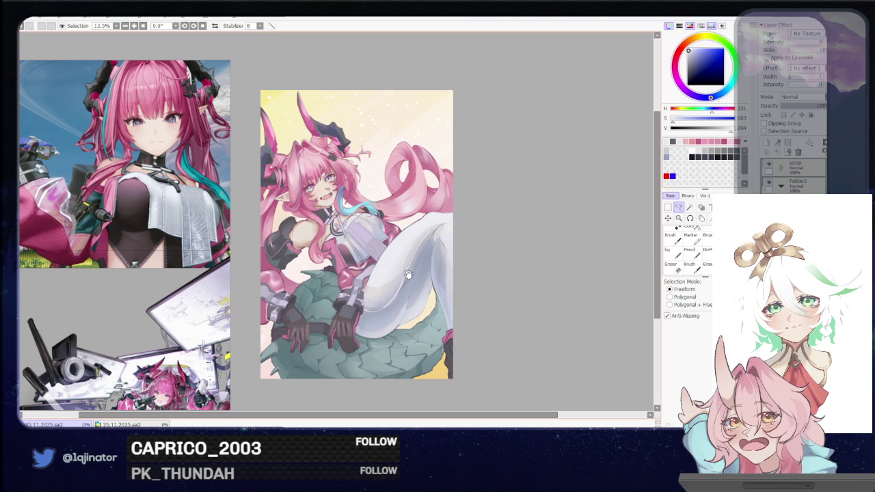
Step: Zoom in to 50% on the girl's chest and bodice
scroll(403, 273, "up", 2)
scroll(371, 274, "up", 2)
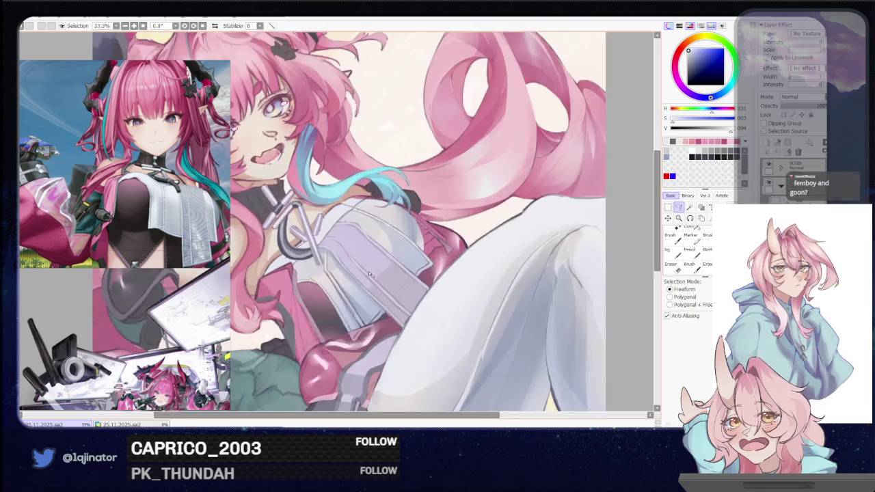
scroll(371, 273, "up", 1)
scroll(332, 303, "up", 1)
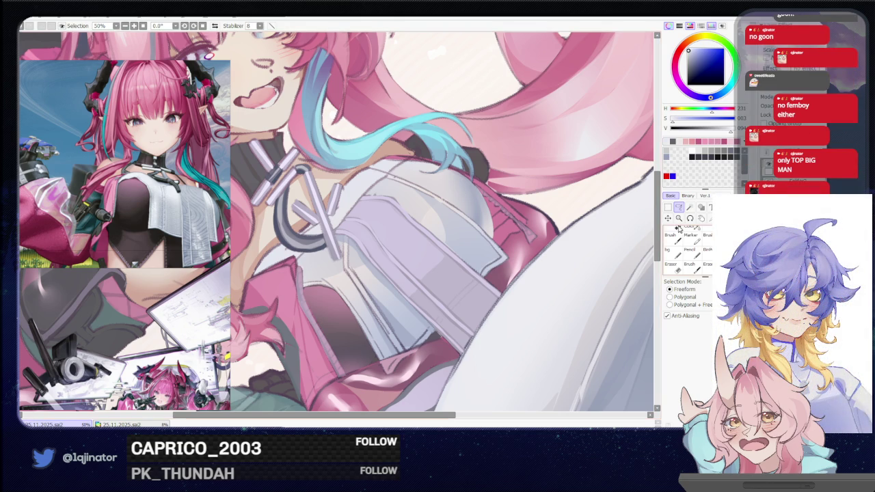
Step: Pick a dark magenta, rotate the view to 22°, and lasso the dark bodice panel
key("b")
left_click(384, 300, "alt")
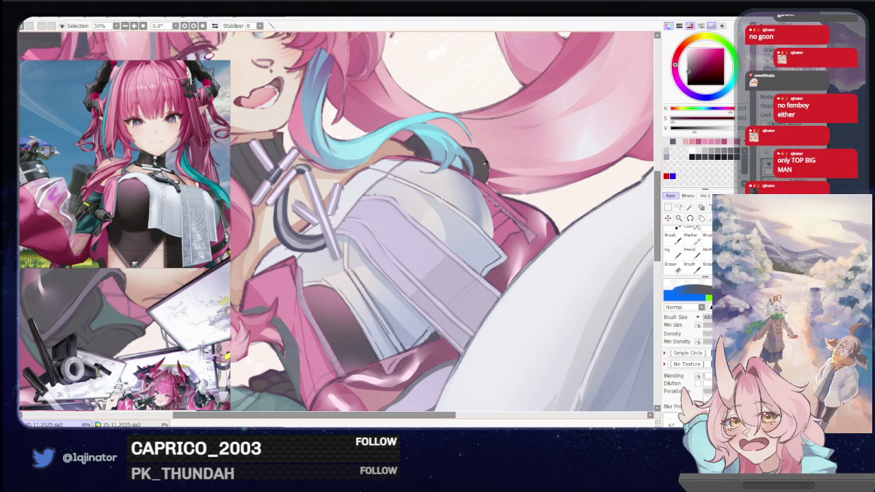
left_click(679, 207)
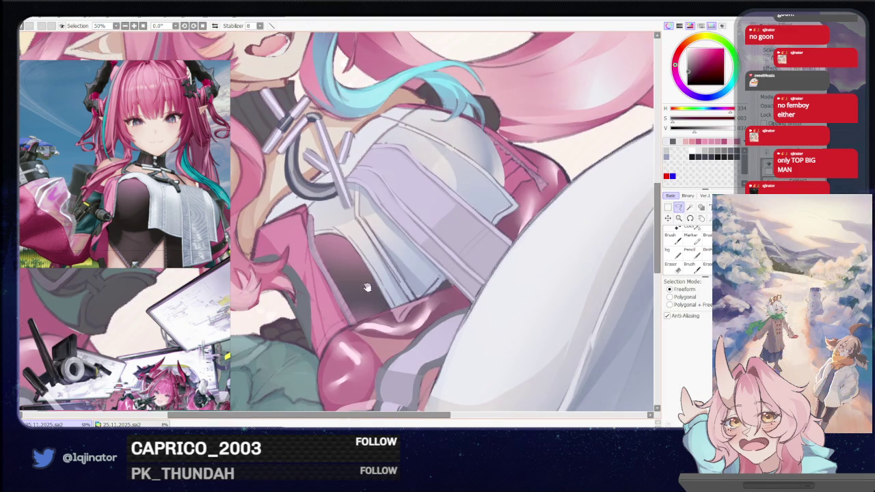
left_click_drag(365, 288, 394, 303)
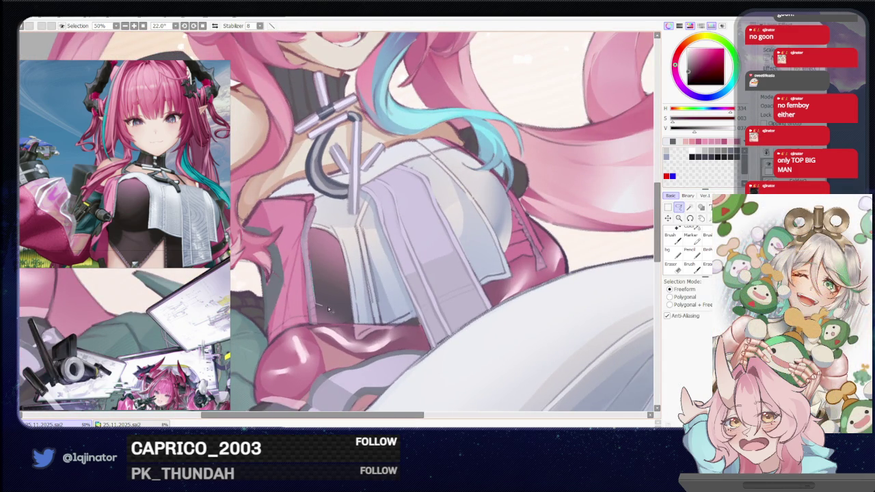
left_click_drag(346, 273, 349, 286)
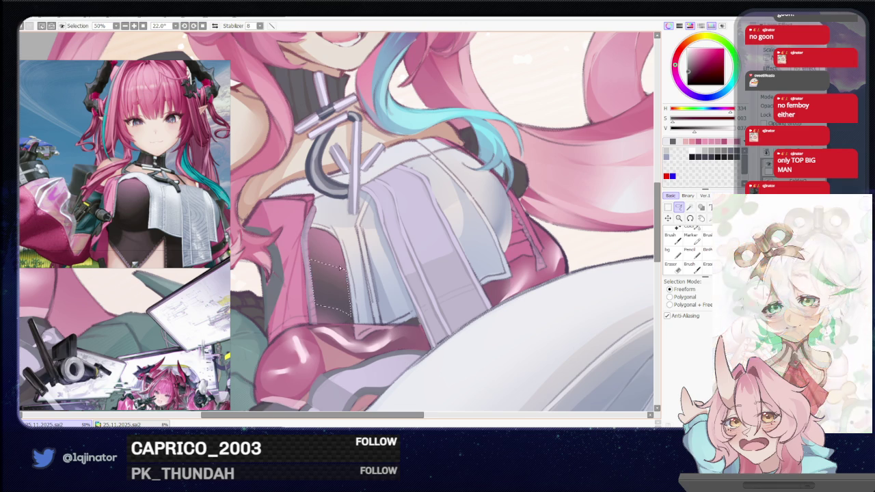
Step: Choose purple on the colour wheel, adjust brush size and density, and switch to the blur tool
key("b")
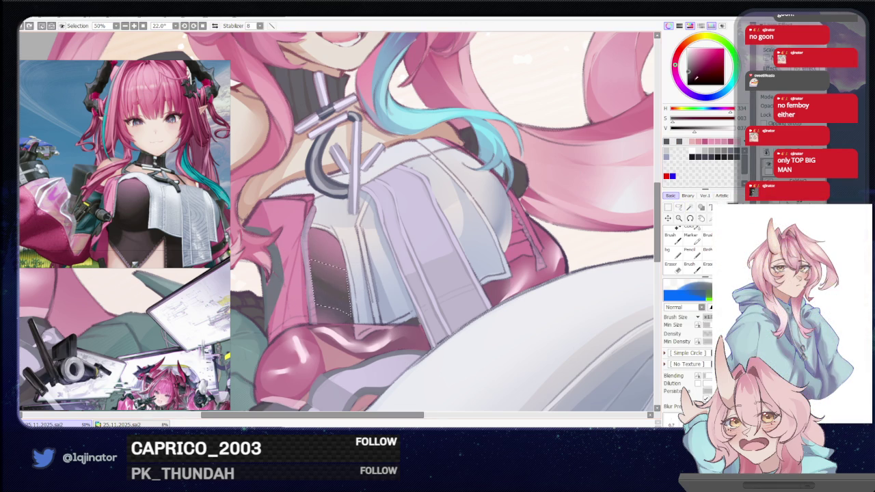
left_click(698, 98)
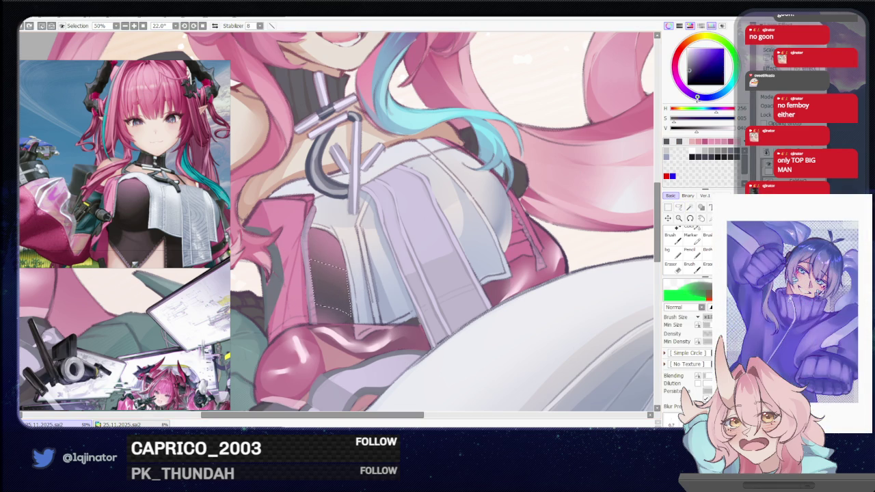
left_click(309, 271, "alt")
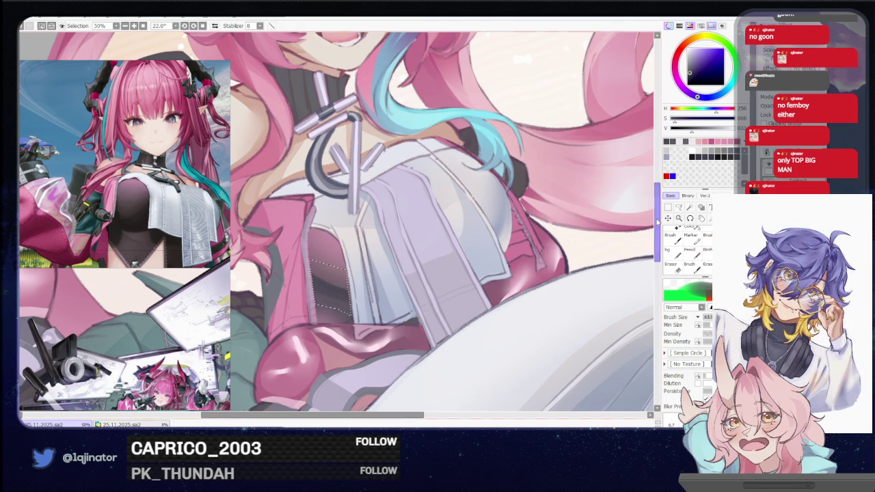
key("e")
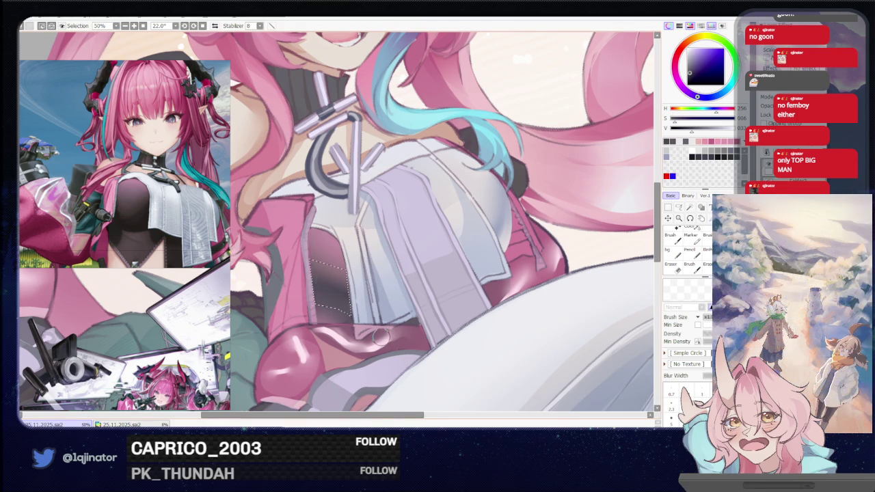
key("minus")
left_click(679, 207)
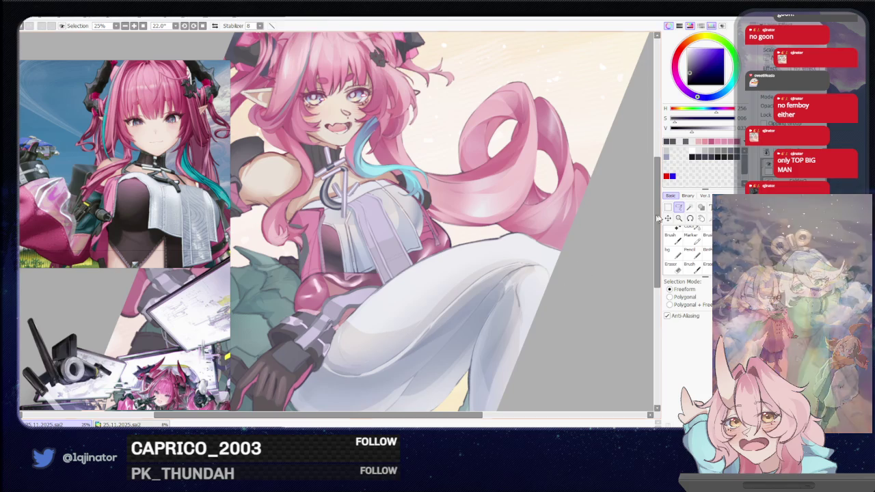
Step: Lasso part of the white top below the chest buckle and repaint it with the brush
scroll(342, 245, "up", 2)
scroll(342, 245, "up", 1)
scroll(342, 245, "up", 2)
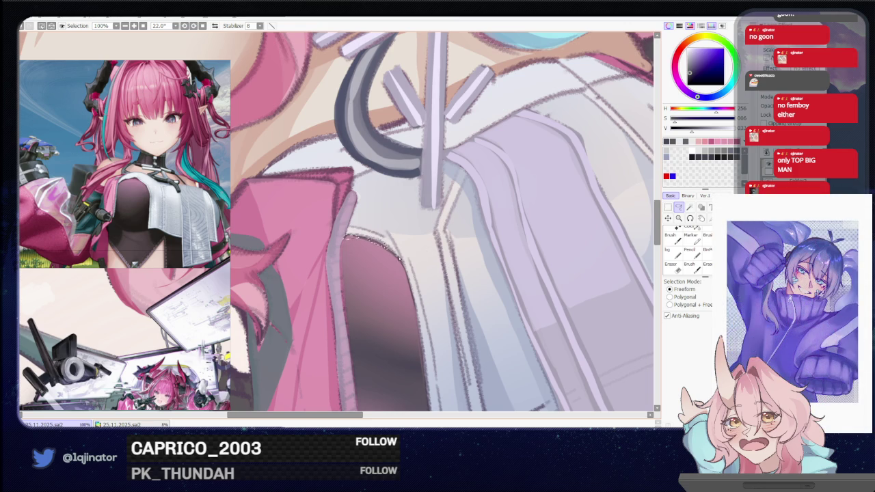
key("w")
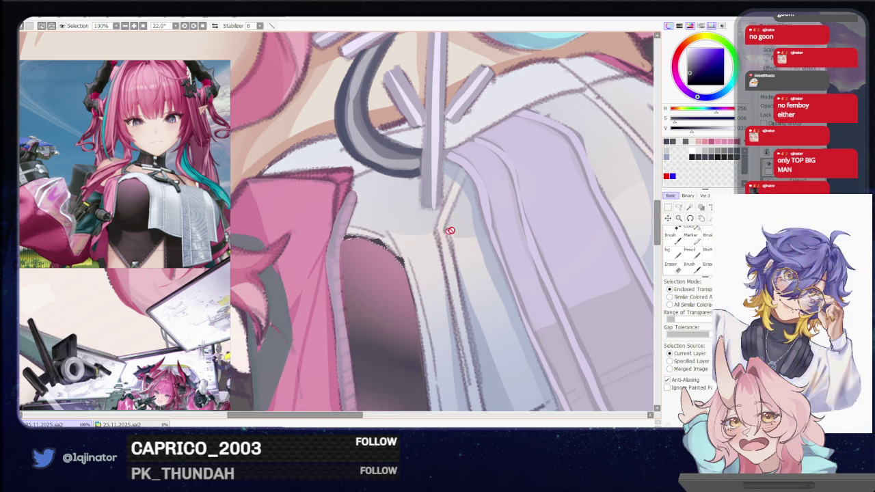
scroll(430, 235, "down", 2)
key("l")
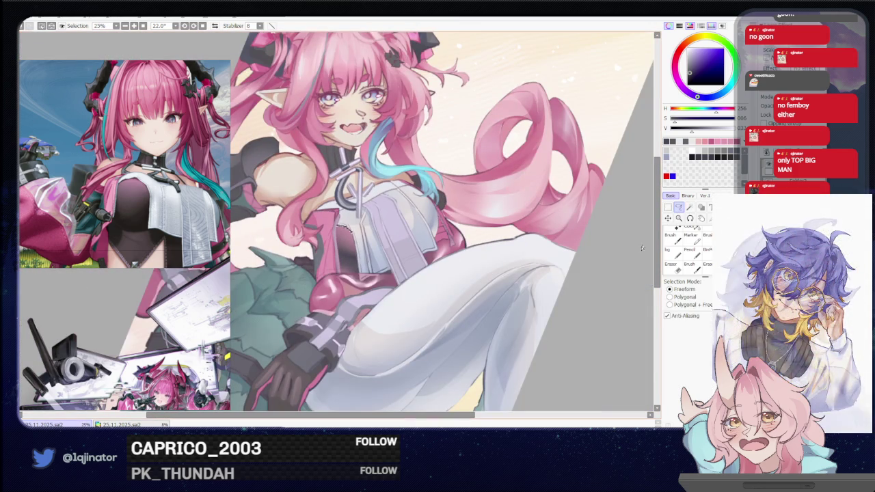
scroll(489, 280, "up", 3)
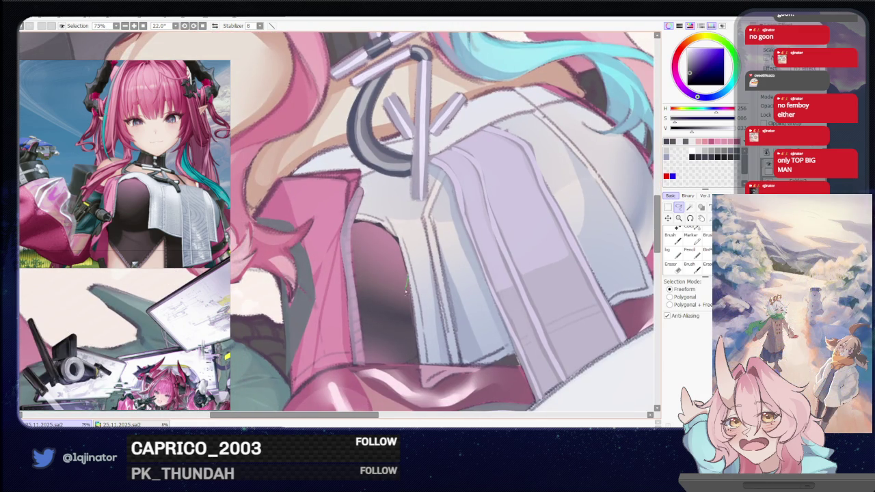
left_click_drag(410, 338, 413, 342)
key("b")
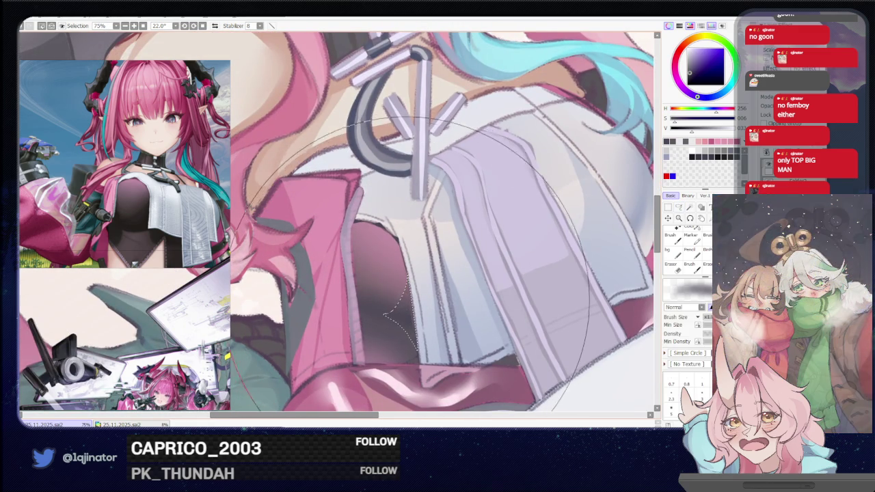
scroll(592, 283, "down", 4)
key("l")
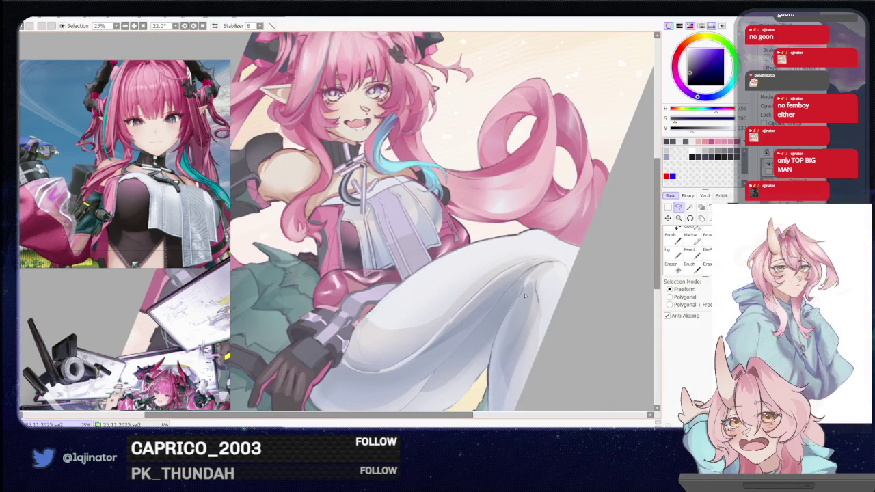
left_click_drag(450, 280, 448, 298)
Step: Eyedrop the top's light colour and repaint the vertical fold line, redoing the first stroke
scroll(448, 297, "up", 2)
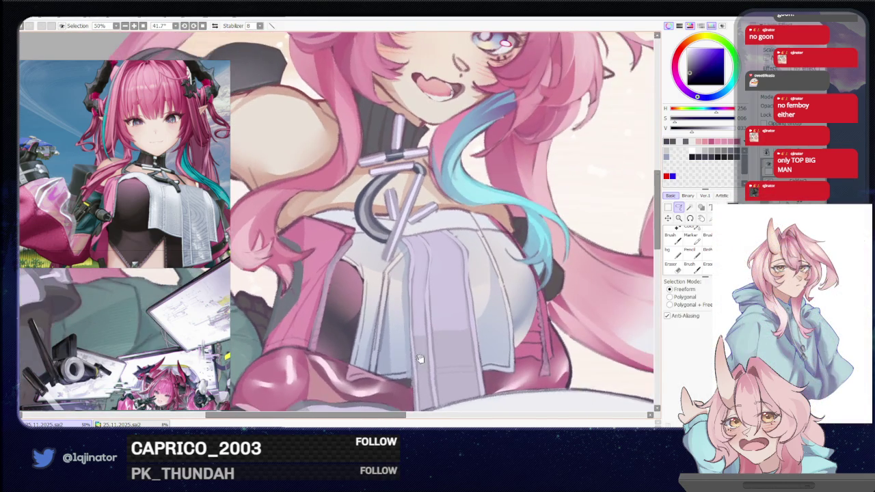
key("b")
left_click(378, 298, "alt")
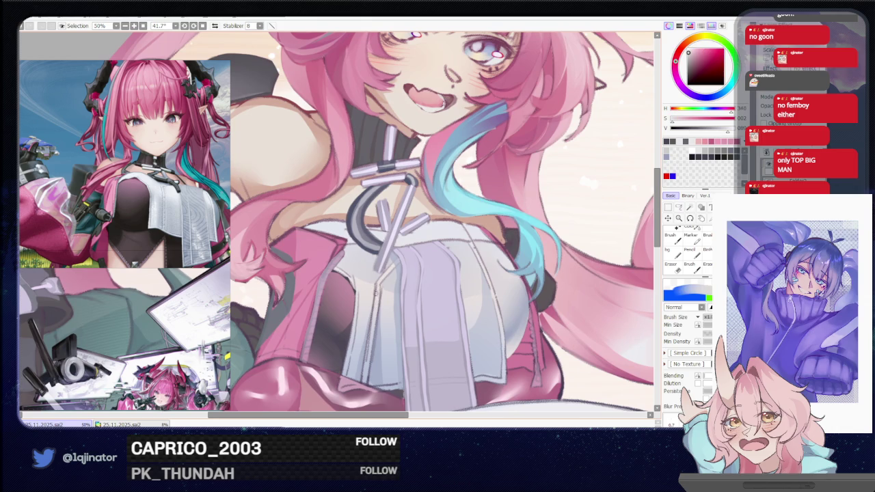
left_click_drag(379, 282, 363, 379)
key("ctrl+z")
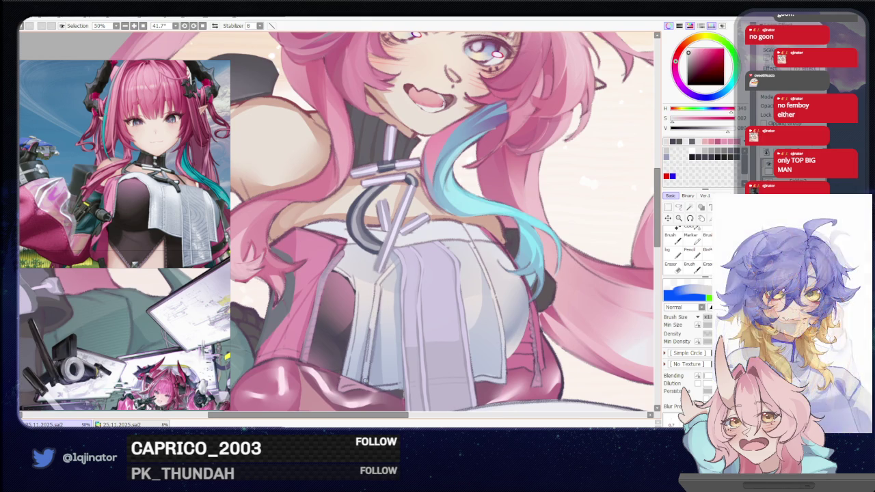
left_click_drag(372, 321, 366, 380)
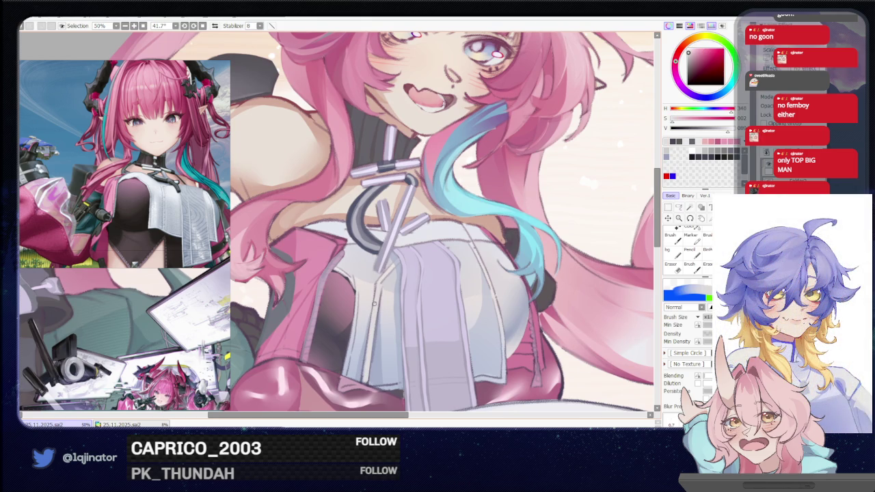
scroll(365, 312, "up", 1)
Step: Lasso a small area of the top's edge and touch it up with the brush
left_click(679, 207)
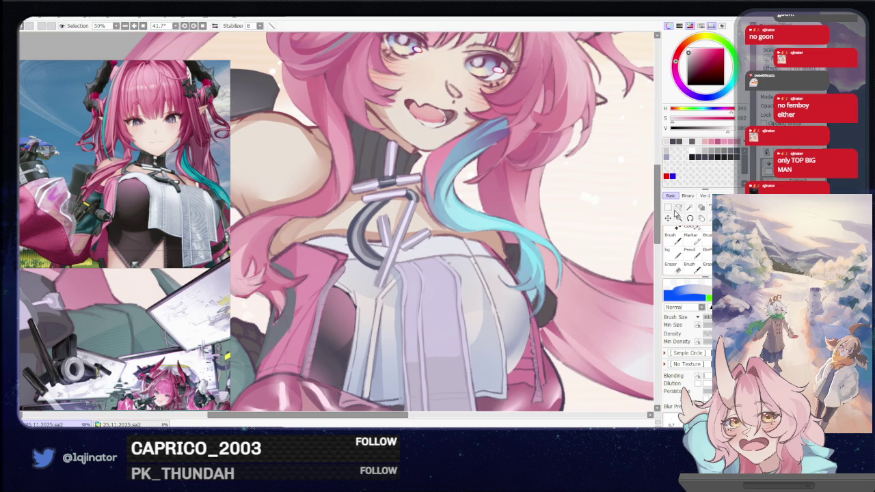
scroll(340, 314, "up", 1)
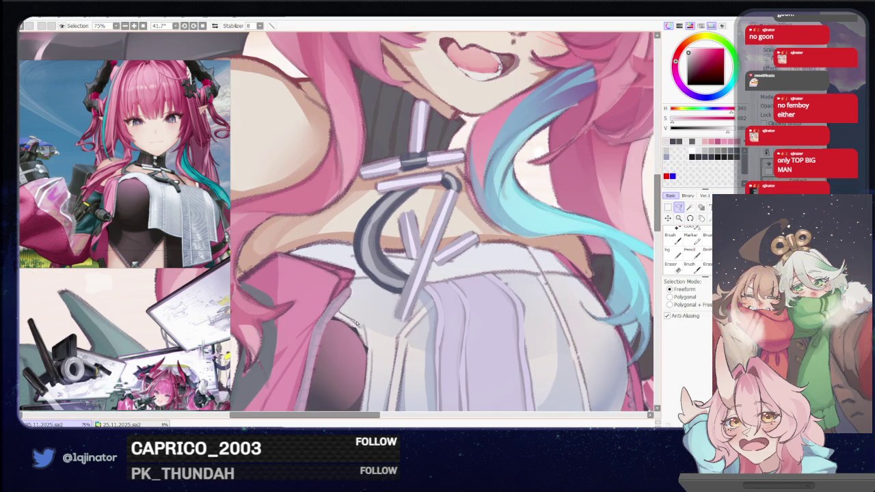
left_click_drag(360, 333, 377, 334)
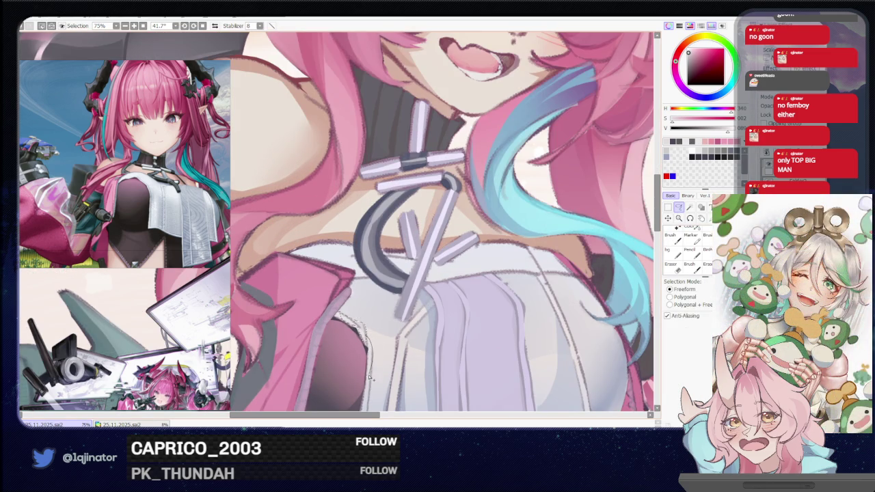
scroll(370, 377, "down", 1)
key("b")
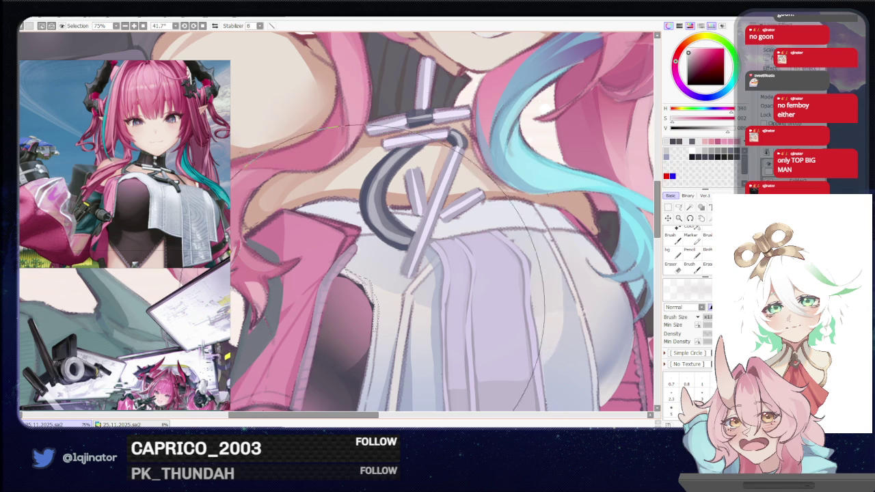
scroll(557, 247, "down", 2)
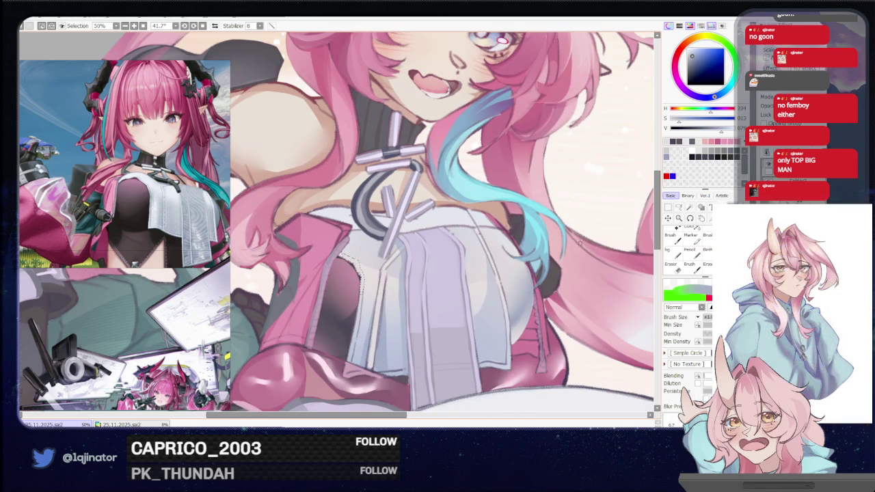
key("a")
scroll(368, 311, "up", 2)
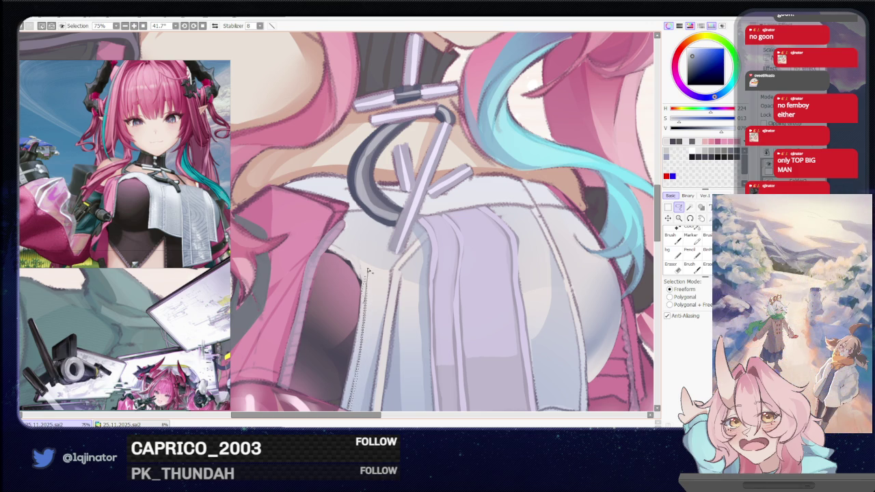
key("b")
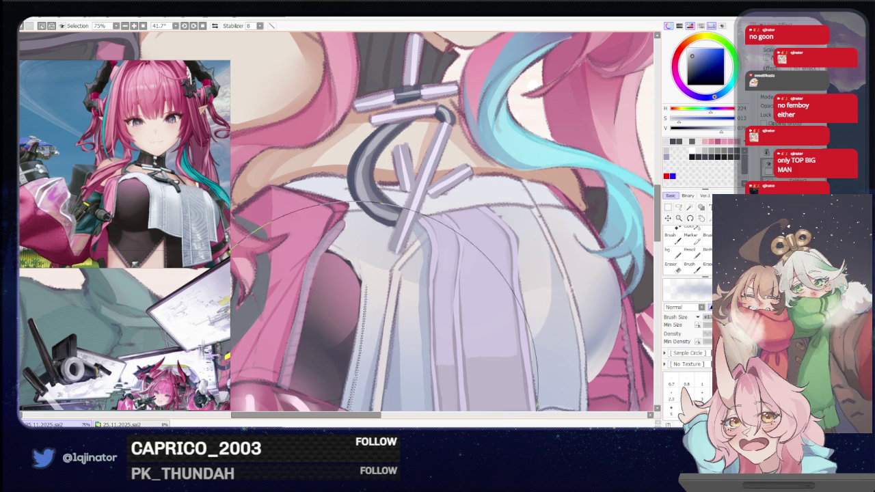
Step: Zoom out to check the whole character, then zoom back in on the chest and hair
key("ctrl+minus")
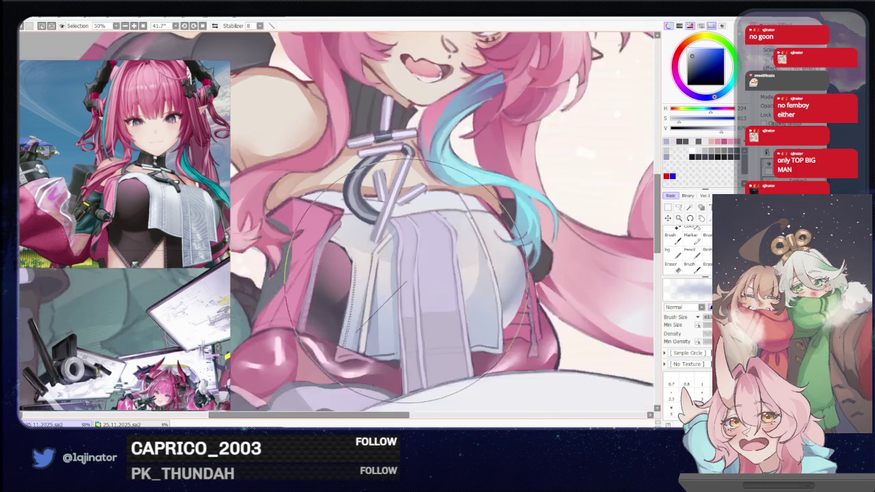
key("ctrl+minus")
key("ctrl+minus")
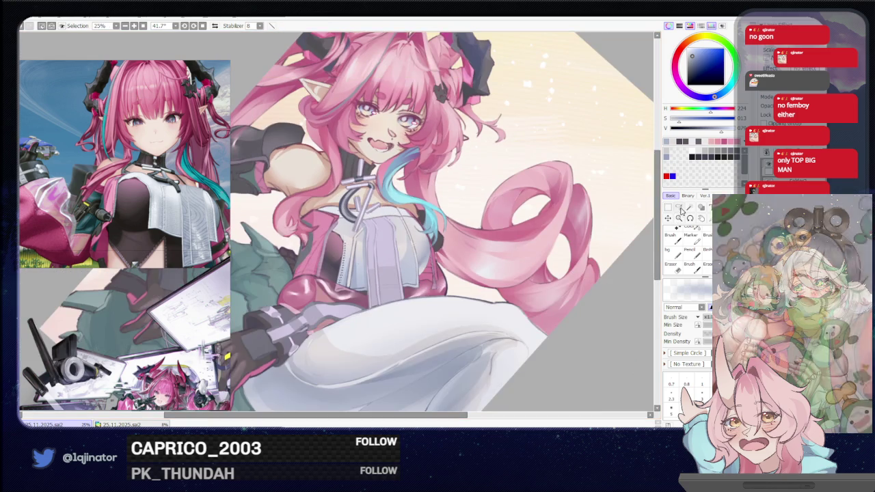
left_click(679, 208)
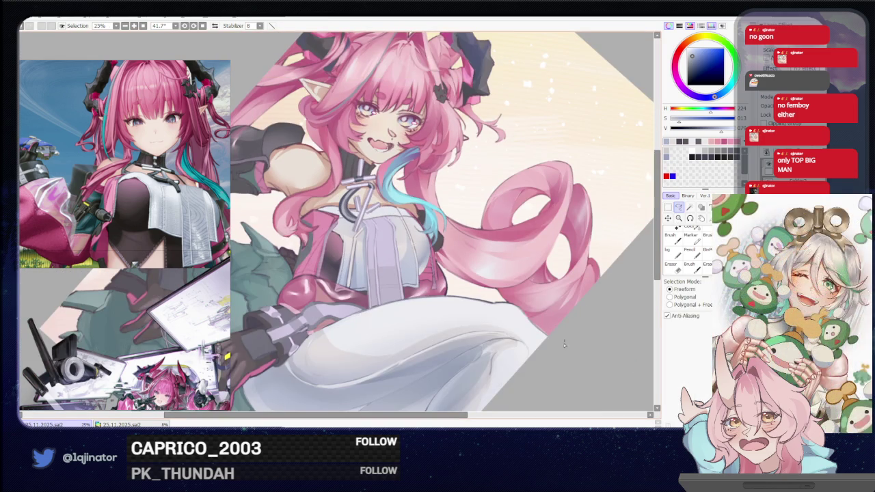
key("ctrl+plus")
key("ctrl+plus")
key("ctrl+plus")
mouse_move(457, 302)
left_mouse_down()
mouse_move(399, 316)
mouse_move(423, 253)
left_mouse_up()
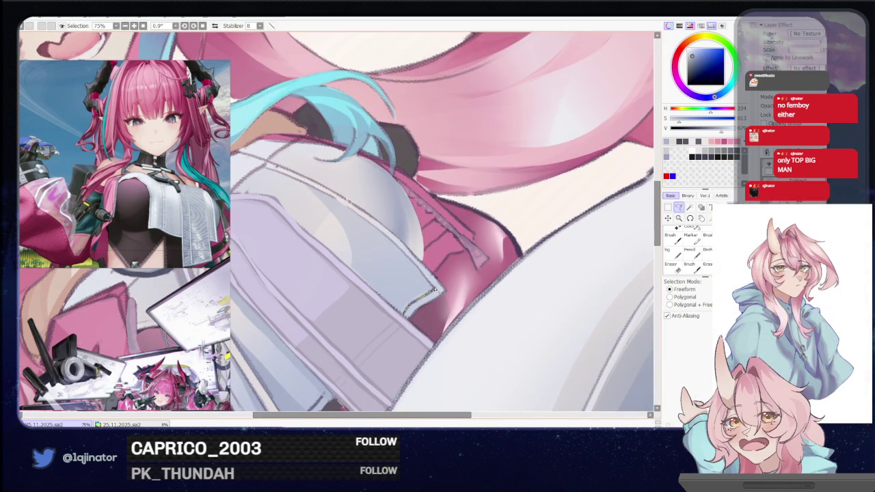
key("b")
scroll(418, 274, "down", 3)
scroll(417, 273, "down", 1)
key("m")
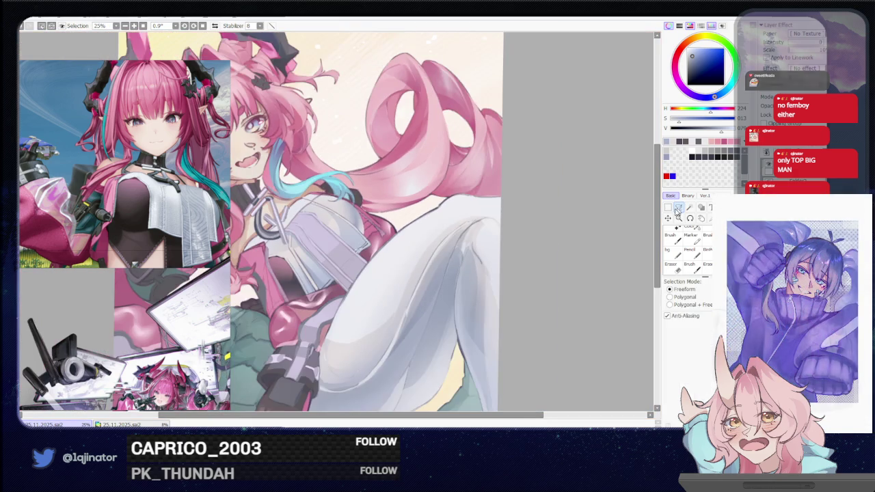
Step: Rotate the canvas to about 14 degrees and zoom in on the top
left_click_drag(525, 256, 492, 230)
mouse_move(465, 313)
left_mouse_down()
mouse_move(496, 313)
mouse_move(503, 324)
left_mouse_up()
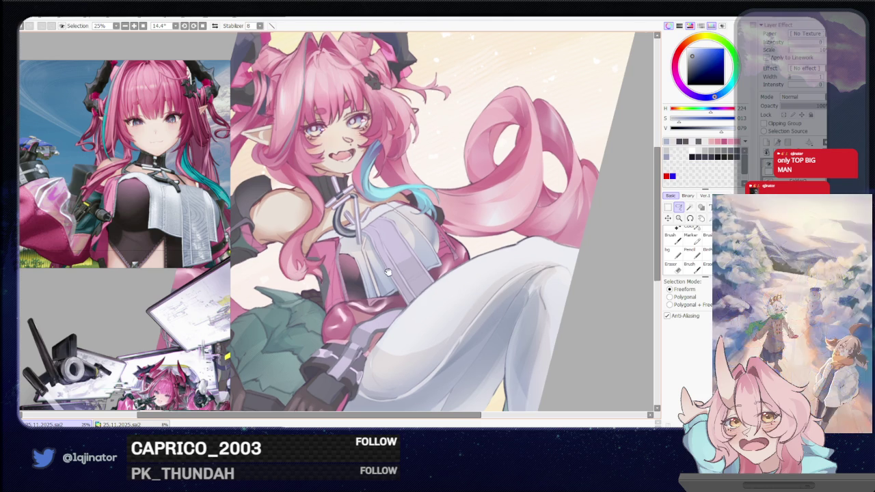
scroll(410, 257, "up", 2)
scroll(402, 250, "up", 1)
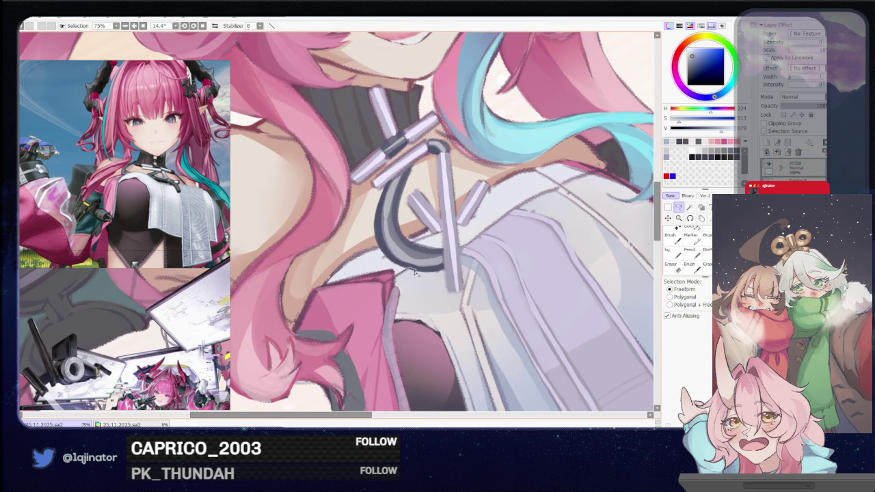
left_click_drag(397, 284, 294, 339)
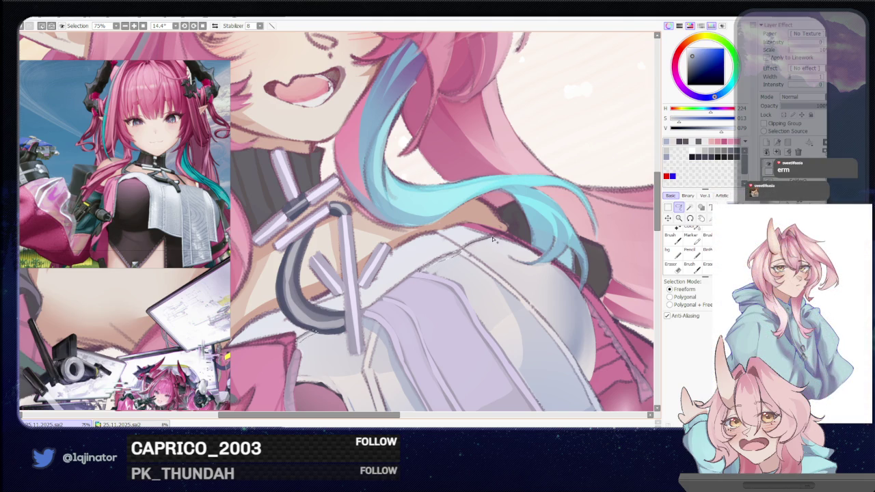
key("b")
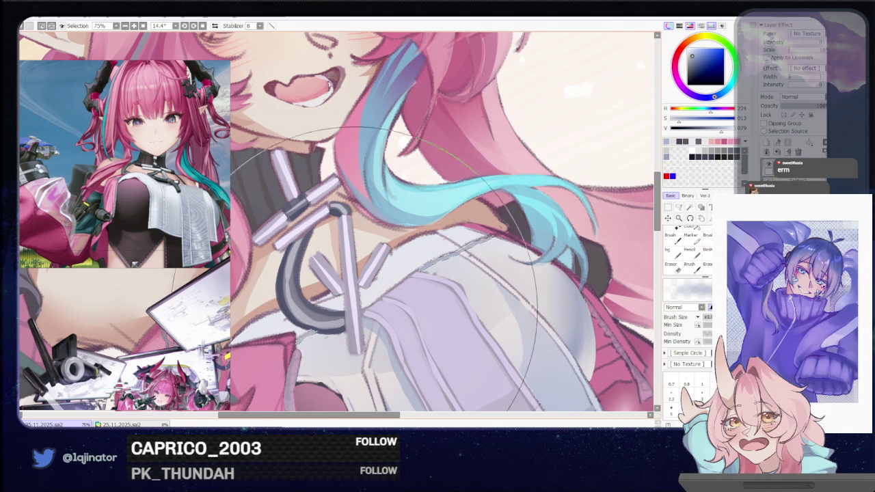
scroll(662, 234, "down", 3)
scroll(662, 235, "down", 2)
left_click(678, 207)
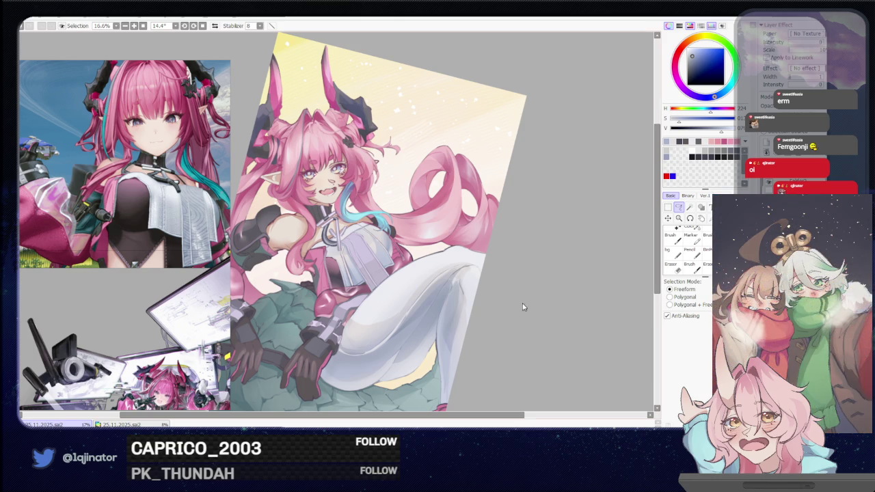
scroll(437, 278, "down", 3)
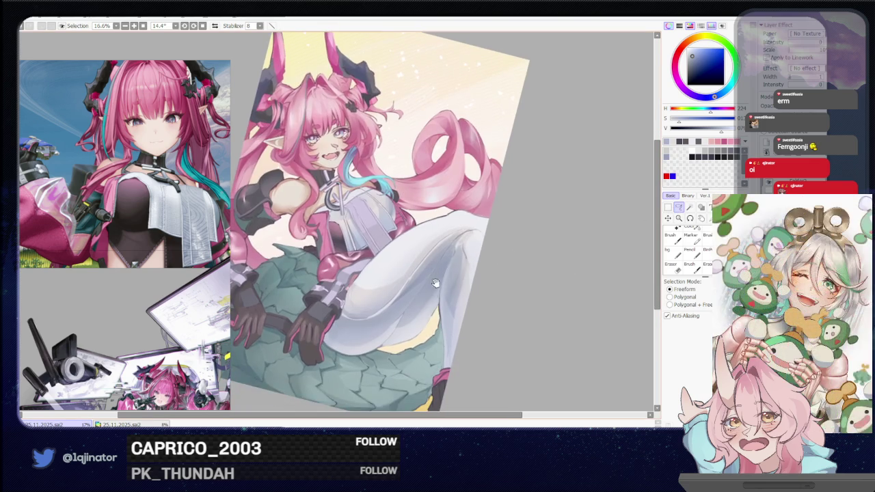
scroll(420, 330, "down", 2)
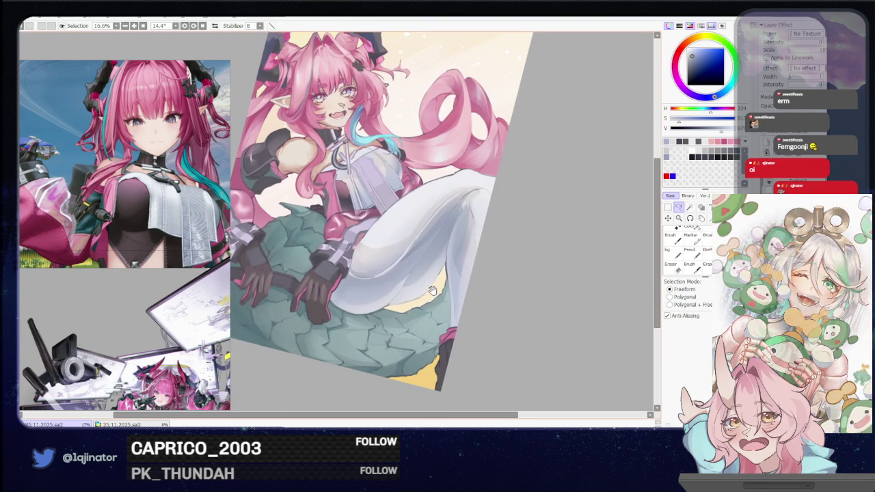
scroll(432, 293, "up", 3)
scroll(428, 321, "up", 2)
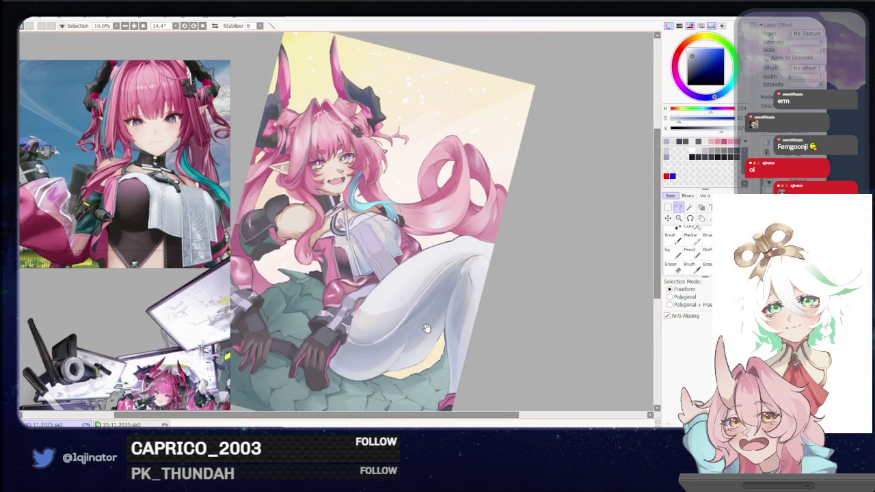
scroll(417, 303, "up", 1)
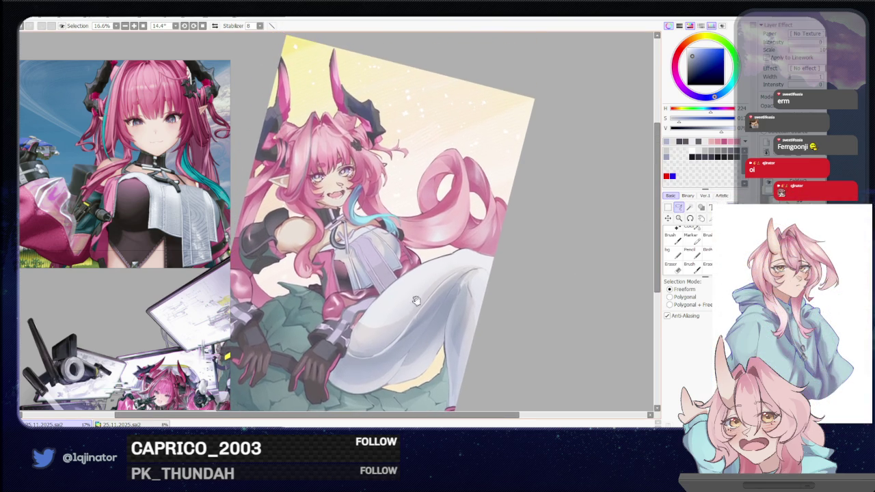
key("ctrl+plus")
key("ctrl+plus")
key("ctrl+plus")
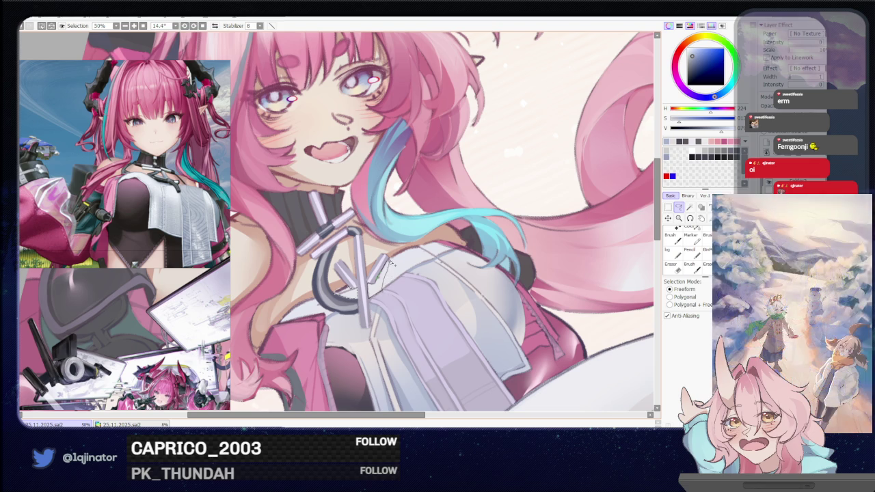
key("b")
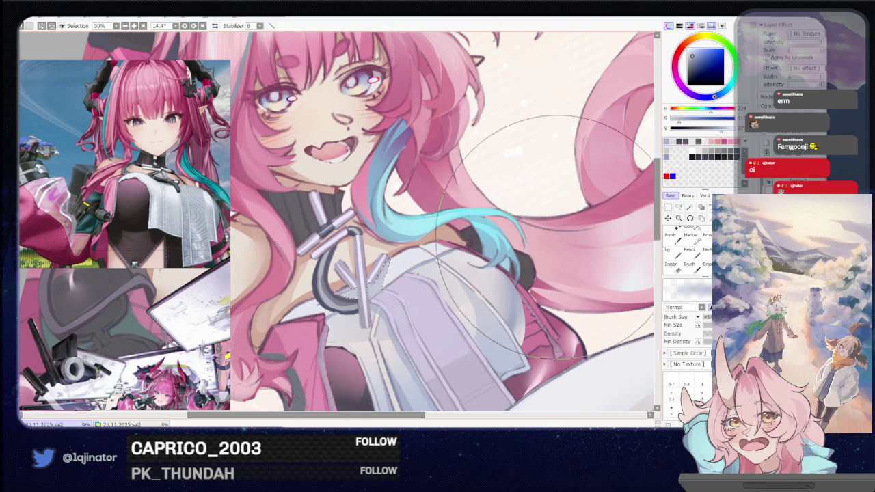
scroll(535, 238, "down", 1)
scroll(536, 238, "down", 2)
left_click(679, 208)
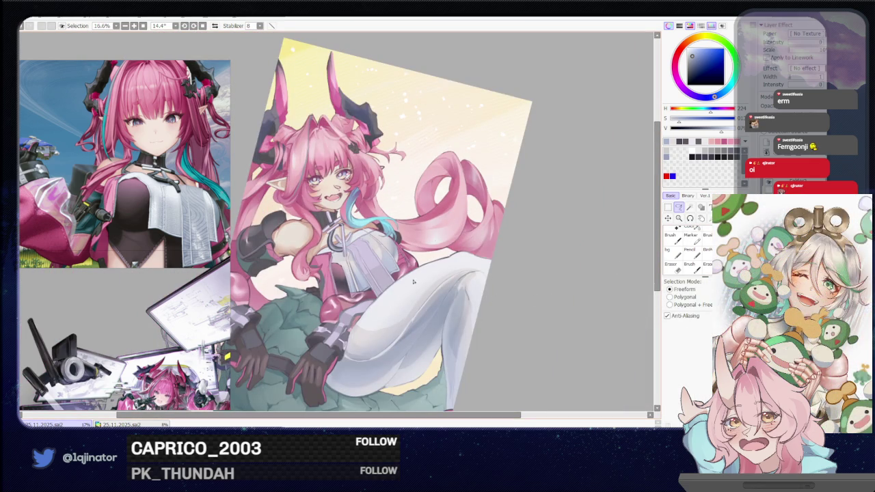
left_click_drag(406, 334, 420, 308)
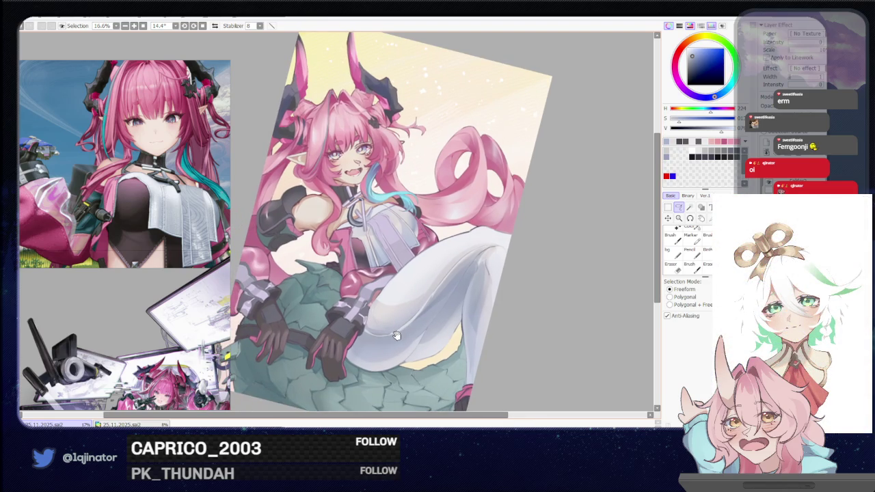
mouse_move(394, 346)
left_mouse_down()
mouse_move(556, 293)
mouse_move(540, 292)
mouse_move(541, 303)
mouse_move(532, 289)
left_mouse_up()
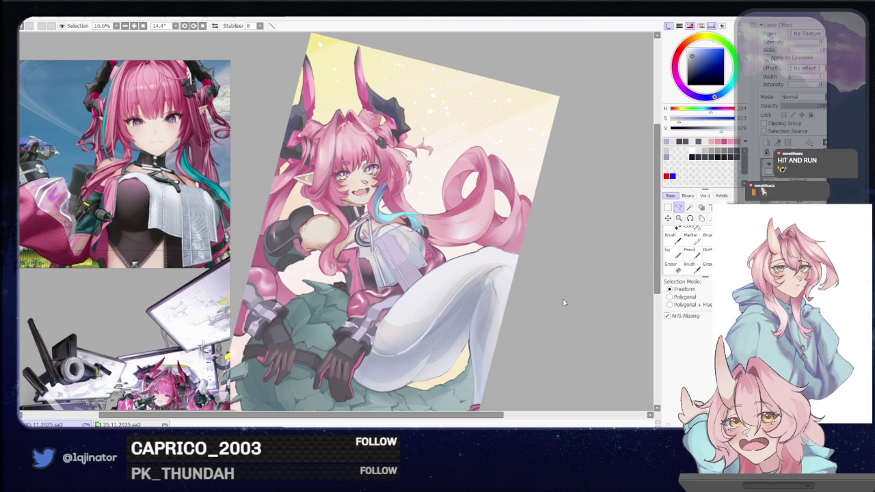
mouse_move(502, 328)
left_mouse_down()
mouse_move(483, 296)
mouse_move(514, 312)
left_mouse_up()
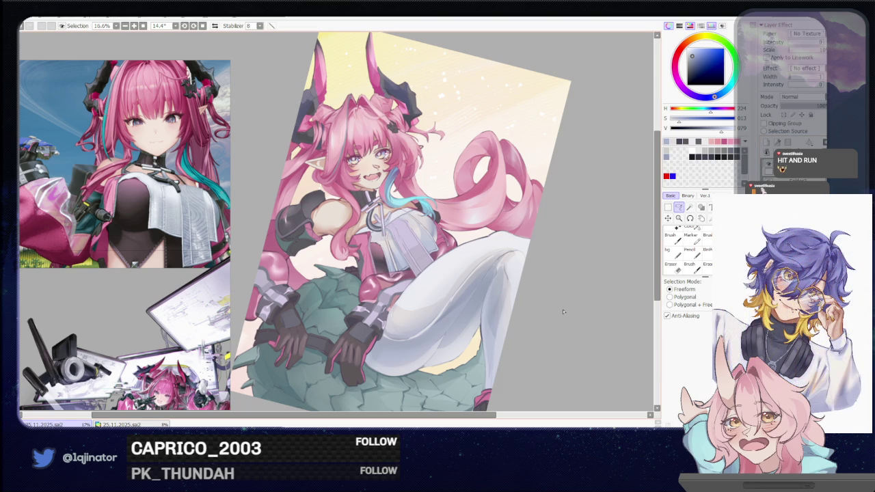
Step: Zoom to 75% on the head and bring the hair between the horns into view
mouse_move(547, 333)
left_mouse_down()
mouse_move(555, 303)
mouse_move(565, 332)
mouse_move(553, 351)
mouse_move(542, 336)
left_mouse_up()
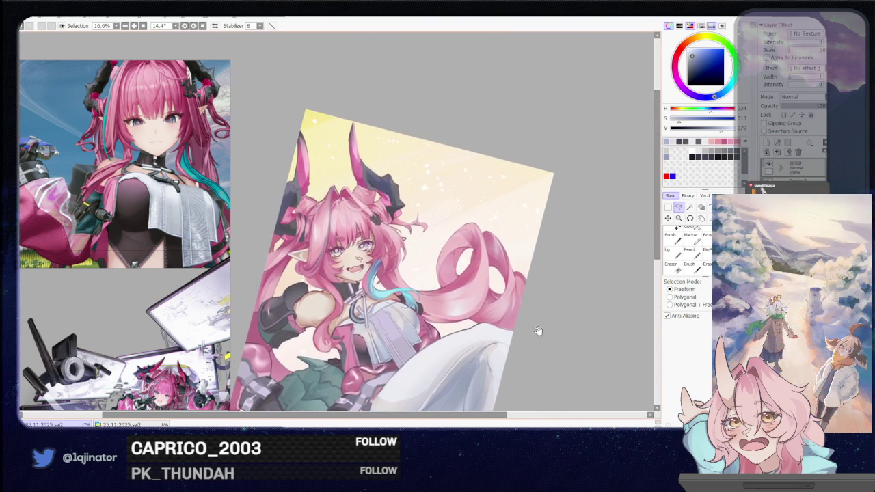
scroll(542, 337, "up", 2)
mouse_move(369, 283)
left_mouse_down()
mouse_move(382, 292)
mouse_move(371, 314)
left_mouse_up()
key("b")
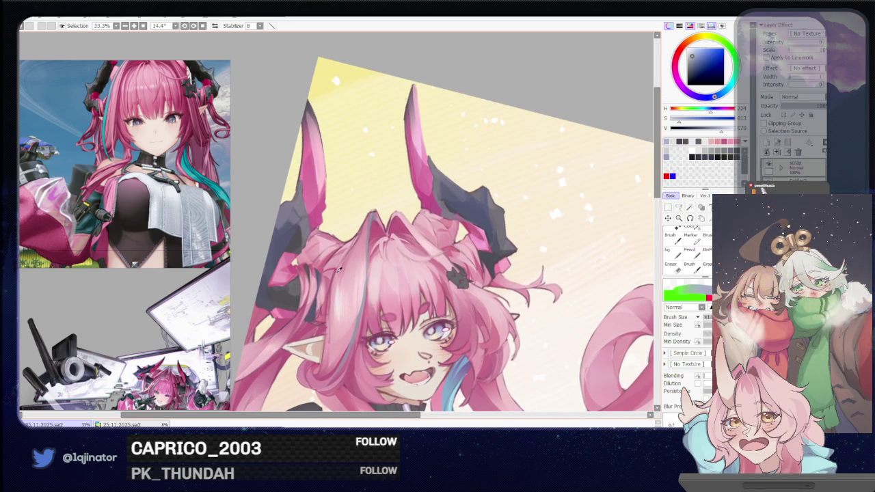
left_click(679, 207)
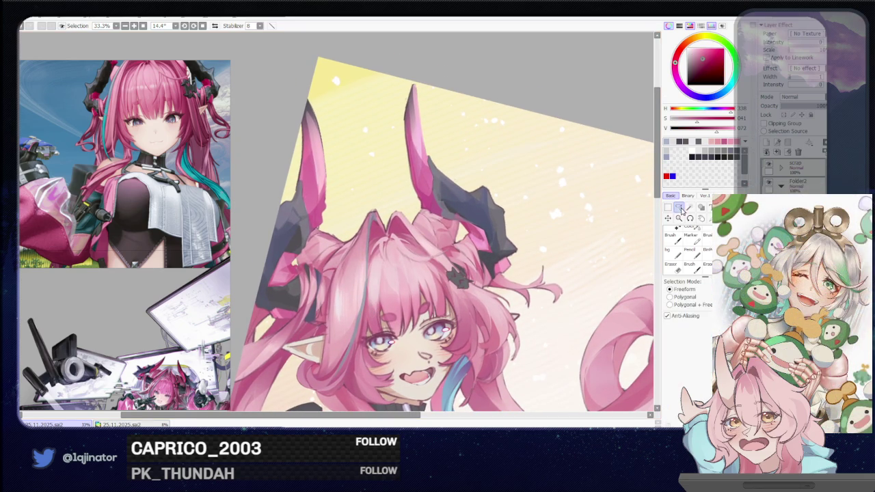
scroll(339, 232, "up", 3)
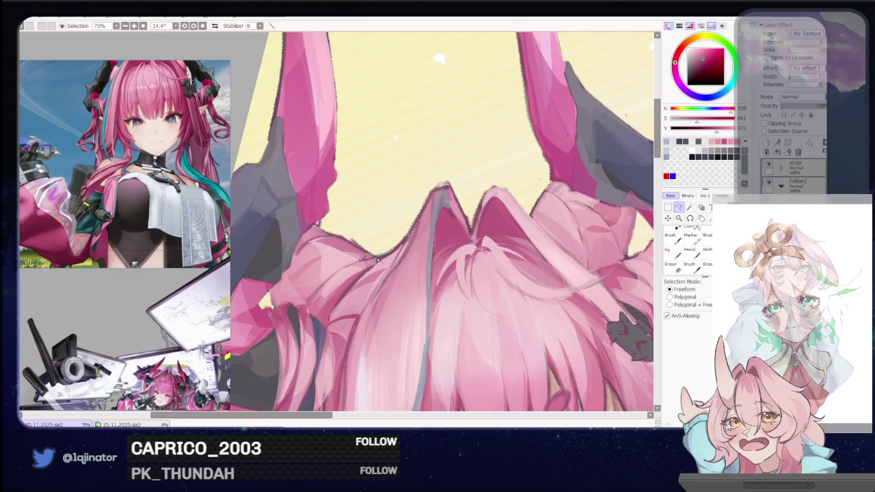
mouse_move(358, 273)
left_mouse_down()
mouse_move(382, 261)
mouse_move(391, 275)
left_mouse_up()
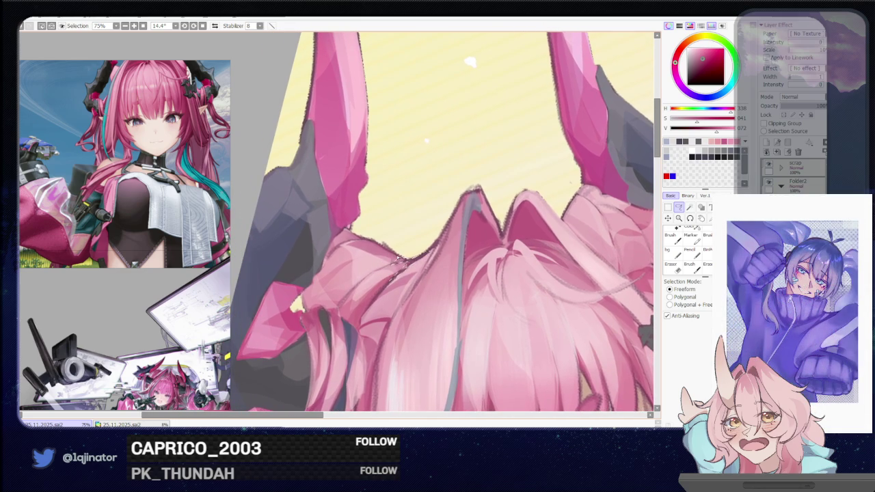
Step: Trace the freeform outline in four strokes along the hair's top edge between the horns
mouse_move(394, 273)
left_mouse_down()
mouse_move(369, 244)
mouse_move(345, 244)
mouse_move(338, 269)
mouse_move(352, 253)
left_mouse_up()
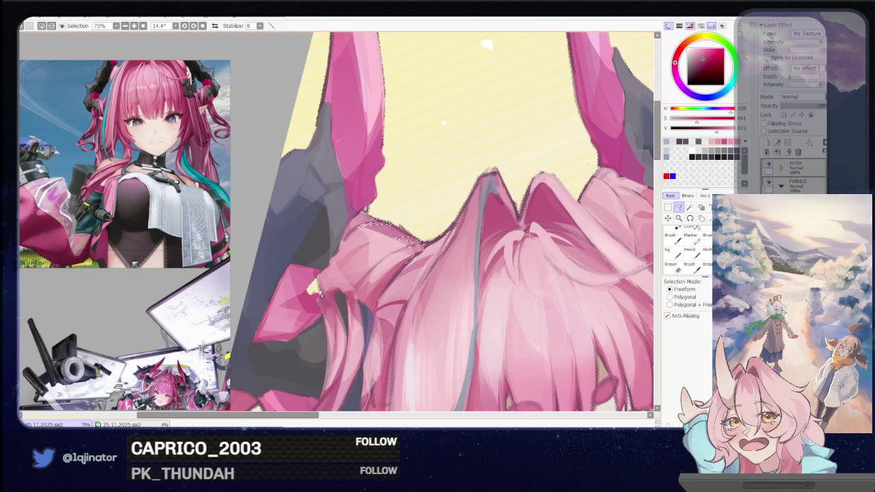
left_click_drag(326, 296, 347, 292)
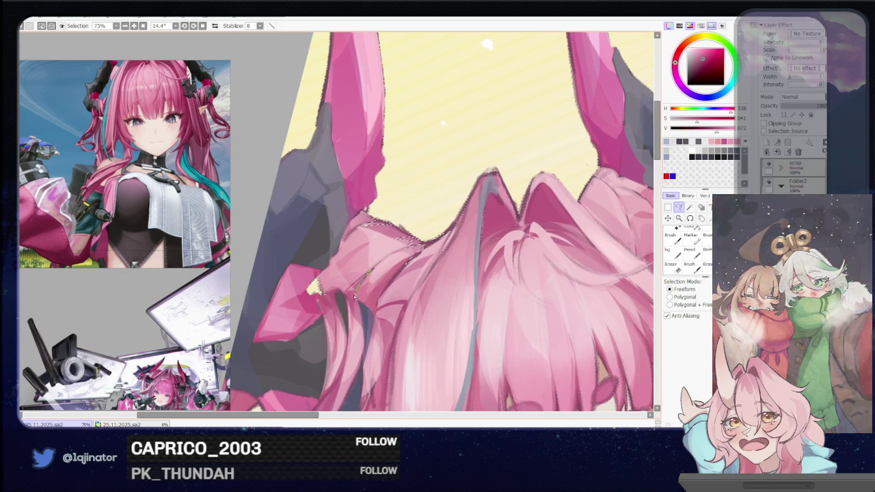
left_click_drag(347, 292, 380, 277)
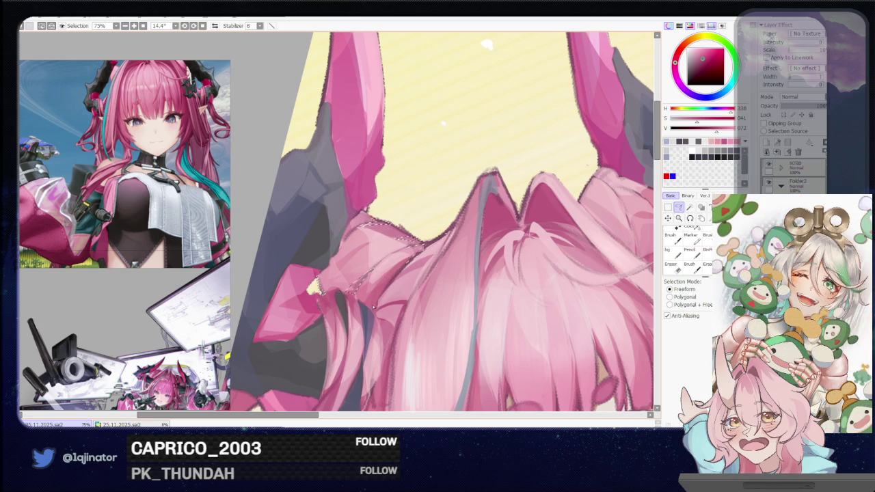
left_click_drag(375, 304, 414, 256)
scroll(410, 260, "down", 2)
key("b")
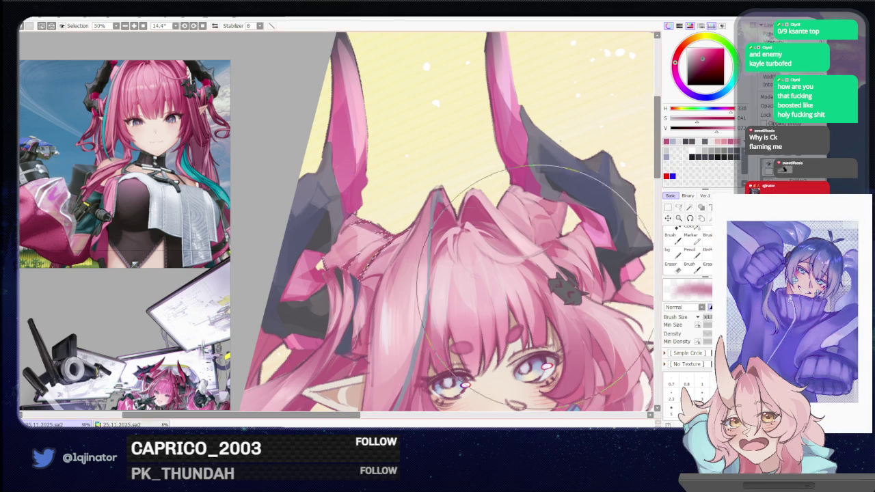
Step: Lasso a freeform selection around the pink hair beside the horn, with the view mirrored horizontally
key("a")
scroll(365, 279, "up", 1)
scroll(366, 279, "up", 1)
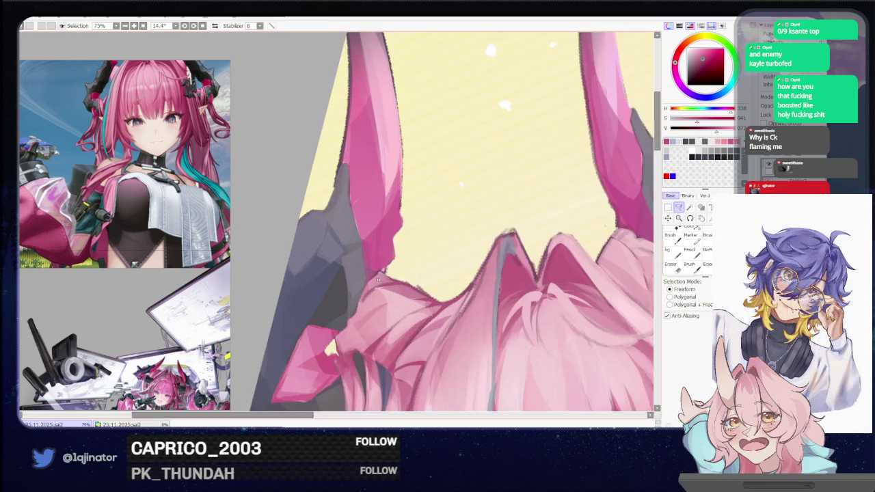
left_click_drag(366, 279, 361, 255)
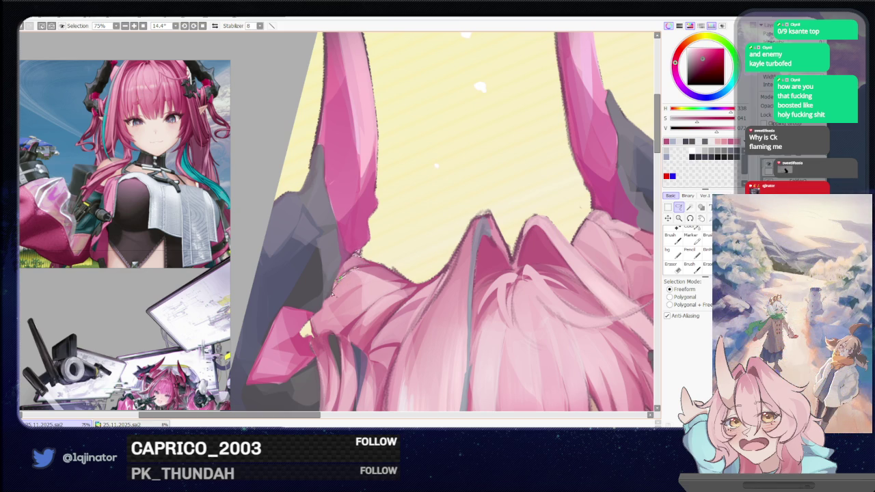
key("Insert")
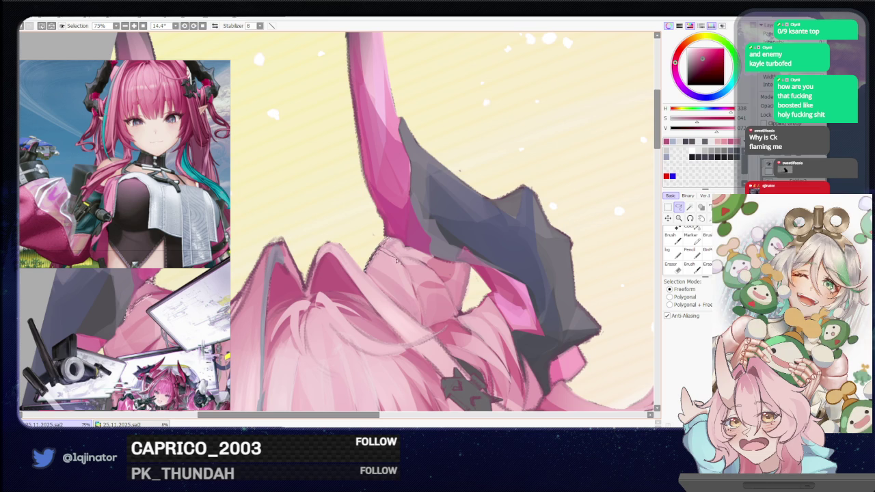
left_click_drag(395, 254, 356, 247)
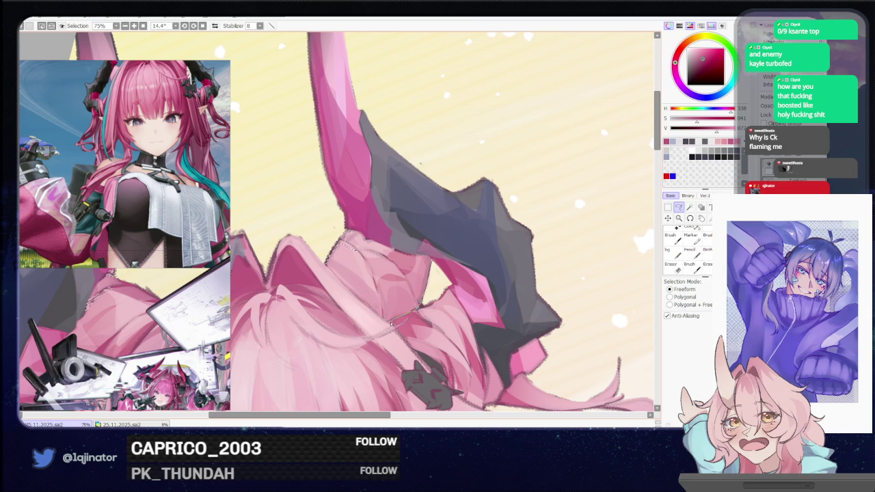
left_click_drag(392, 325, 417, 309)
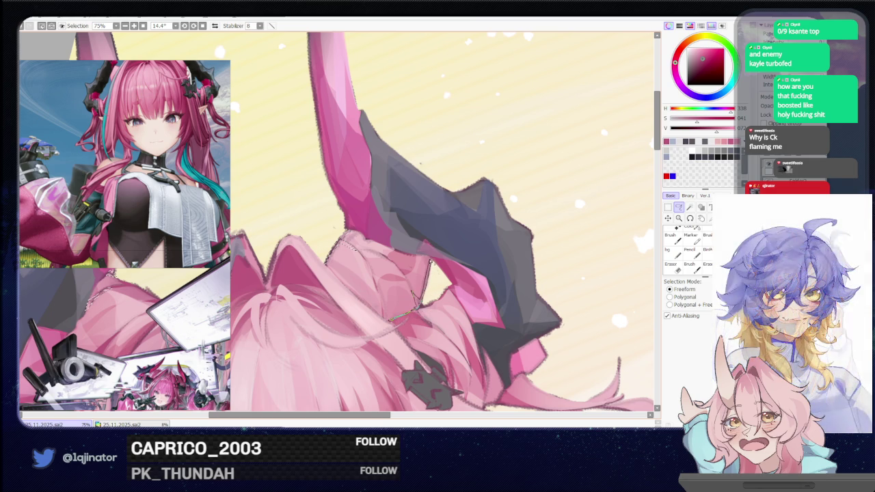
left_click_drag(429, 275, 413, 257)
Step: Return to the Brush tool, ready to paint inside the hair selection
key("b")
scroll(390, 250, "down", 2)
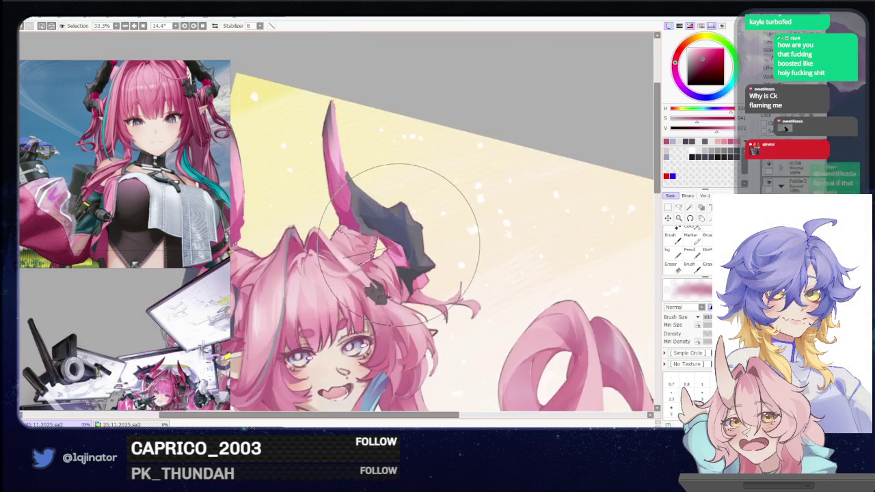
scroll(424, 239, "down", 2)
scroll(450, 226, "up", 3)
key("l")
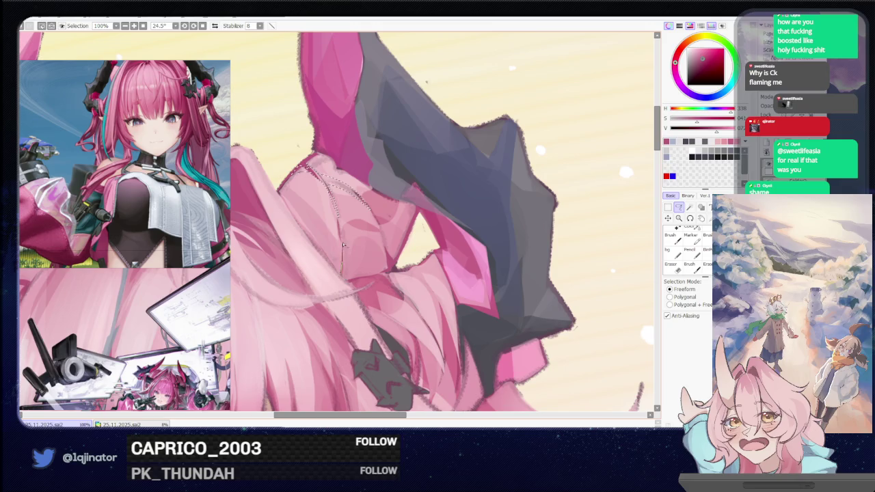
key("b")
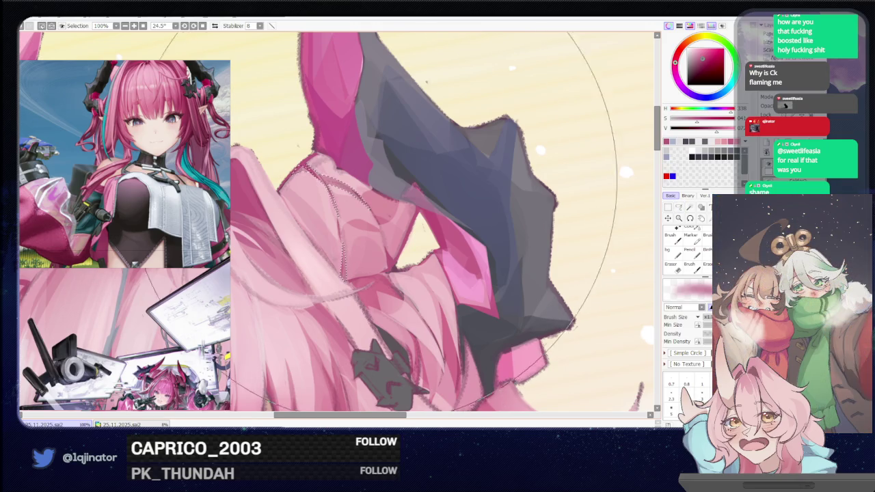